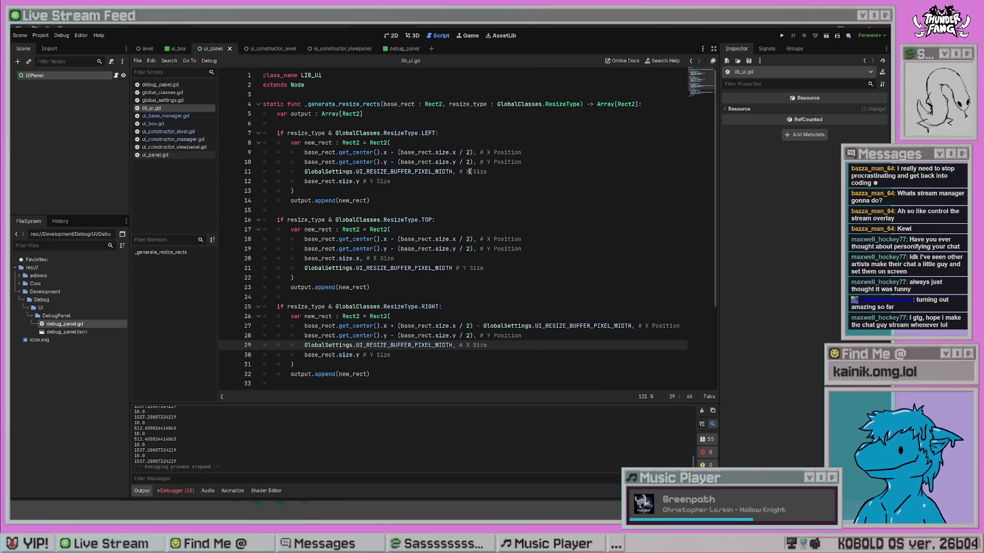
# Test removing the buffer-width subtraction on line 27, then restore it and rerun the game
pyautogui.moveTo(632, 325); pyautogui.dragTo(473, 324)
pyautogui.press('BackSpace')
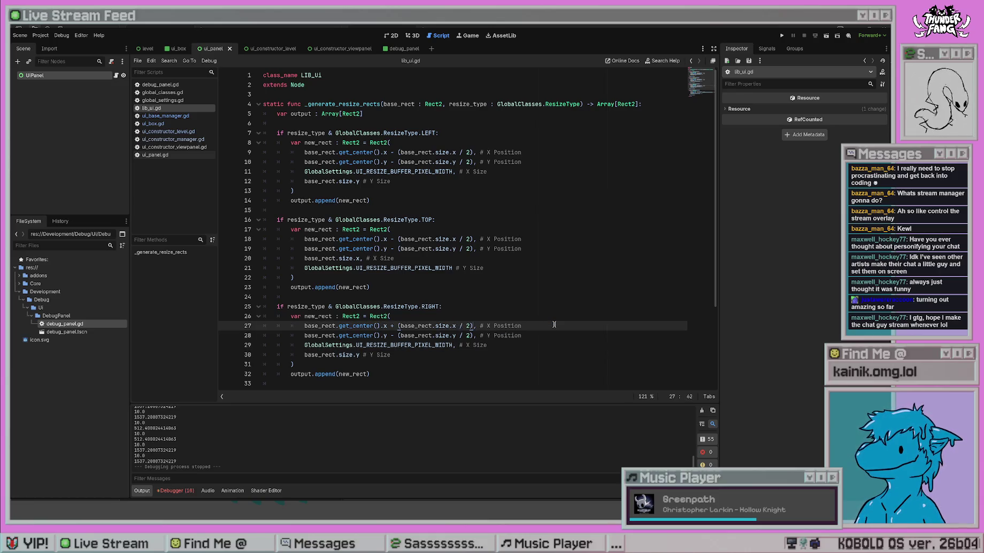
pyautogui.click(560, 276)
pyautogui.click(781, 36)
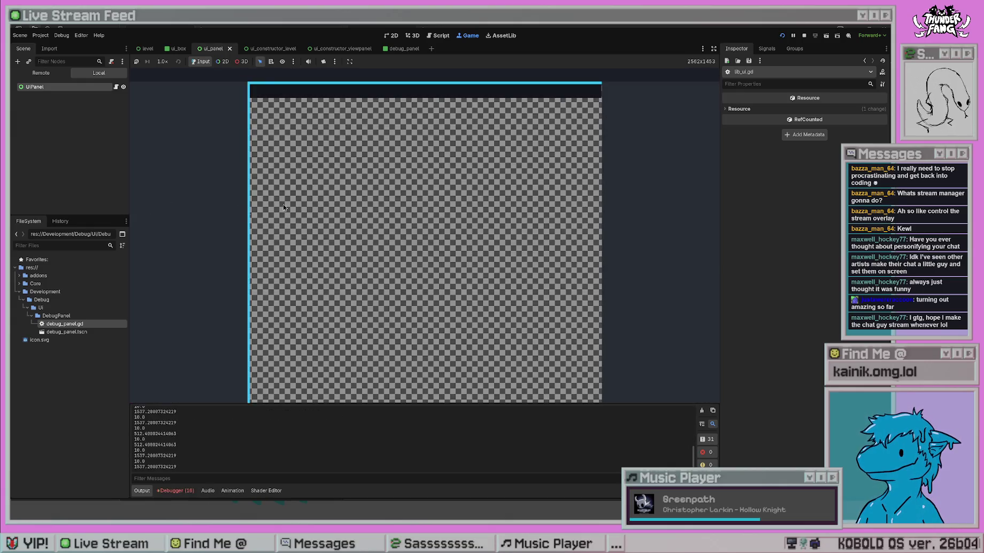
pyautogui.press('F8')
pyautogui.hotkey('ctrl', 'z')
pyautogui.hotkey('ctrl', 'z')
pyautogui.hotkey('ctrl', 'z')
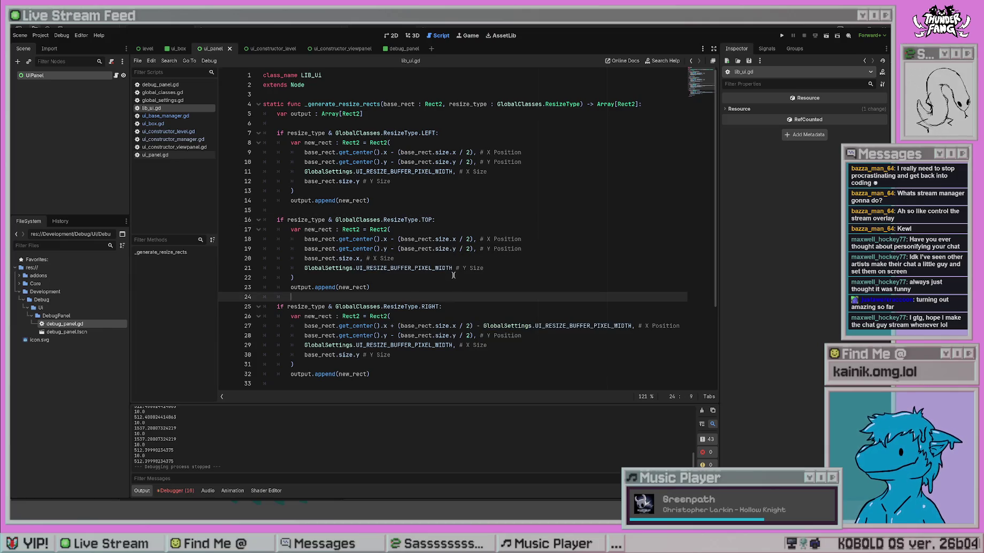
pyautogui.press('F5')
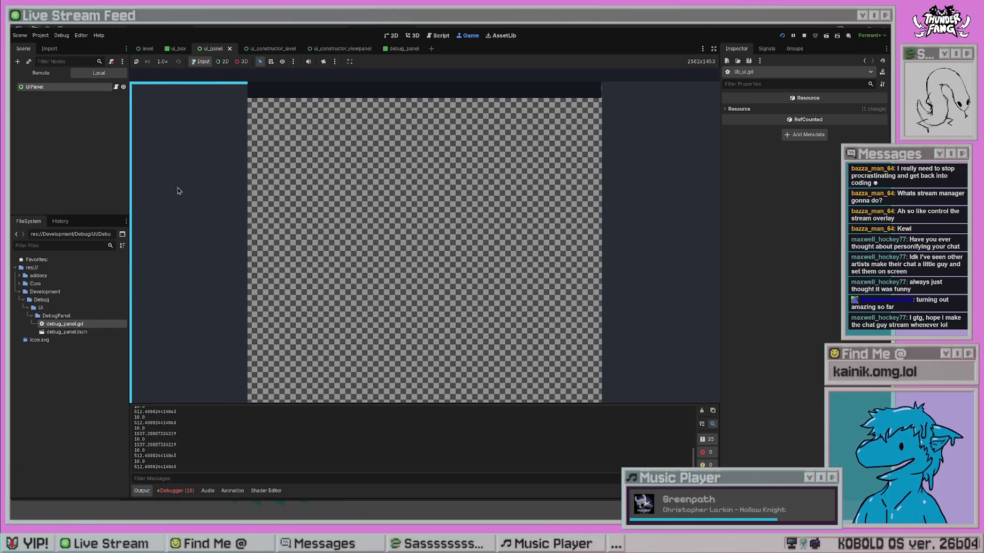
pyautogui.press('F8')
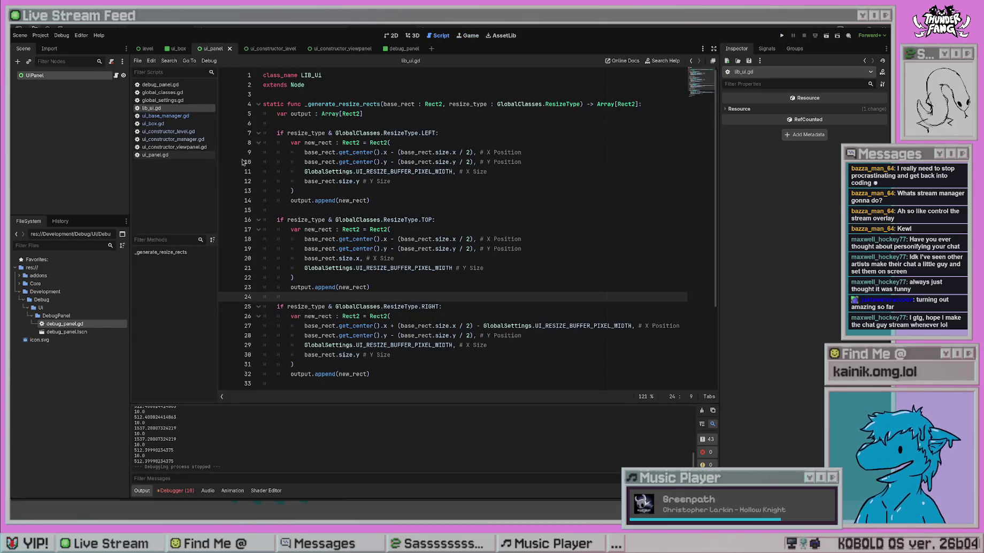
# Replace Vector2.ZERO with r.position in the _create call on line 64 and run the game
pyautogui.click(476, 239)
pyautogui.scroll(-3, 493, 212)
pyautogui.hotkey('alt', 'Left')
pyautogui.hotkey('alt', 'Left')
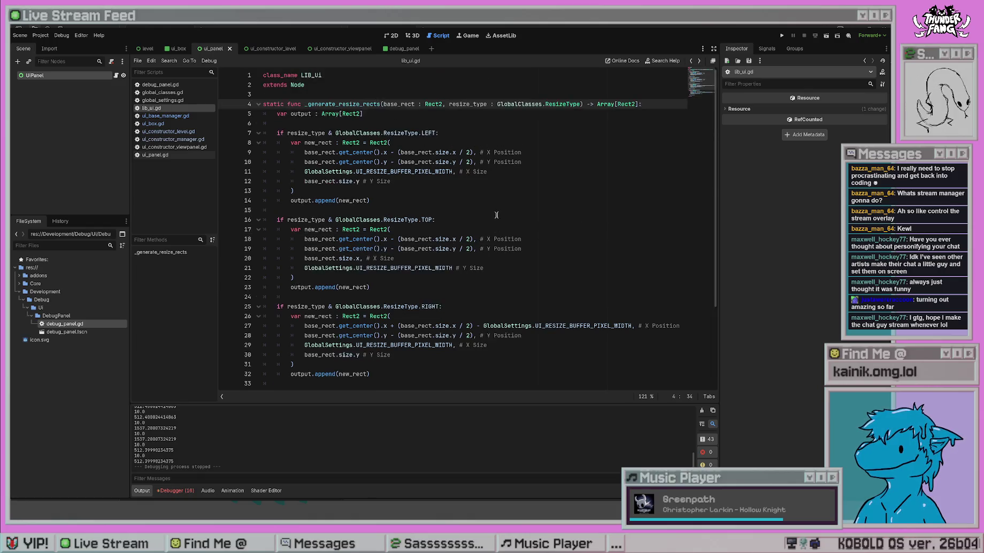
pyautogui.scroll(-5, 500, 321)
pyautogui.moveTo(466, 267); pyautogui.dragTo(508, 268)
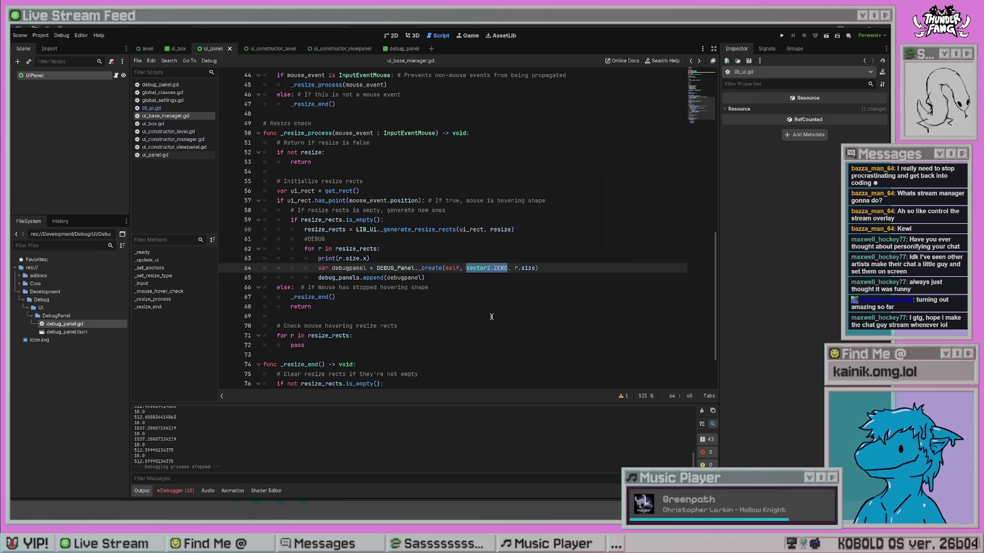
pyautogui.write('r.po')
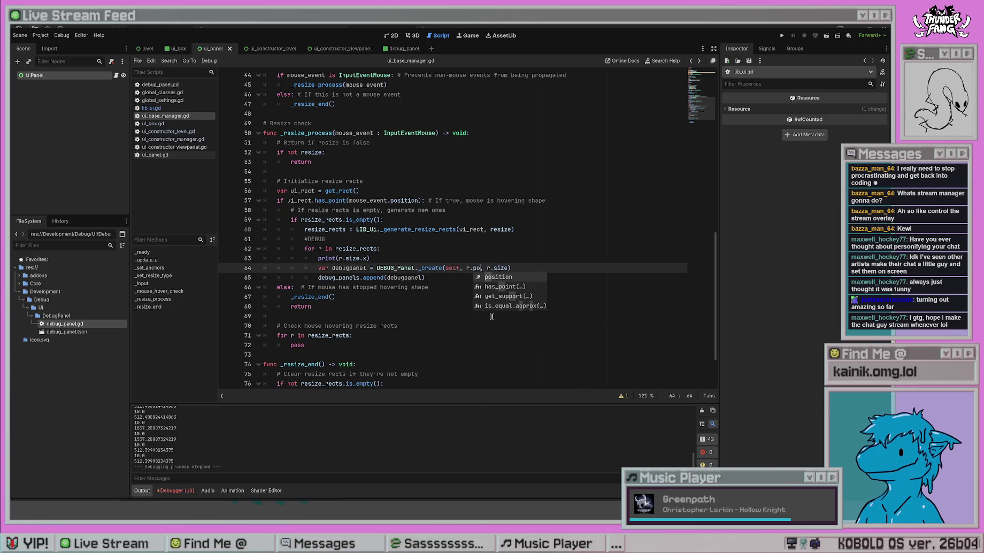
pyautogui.press('Return')
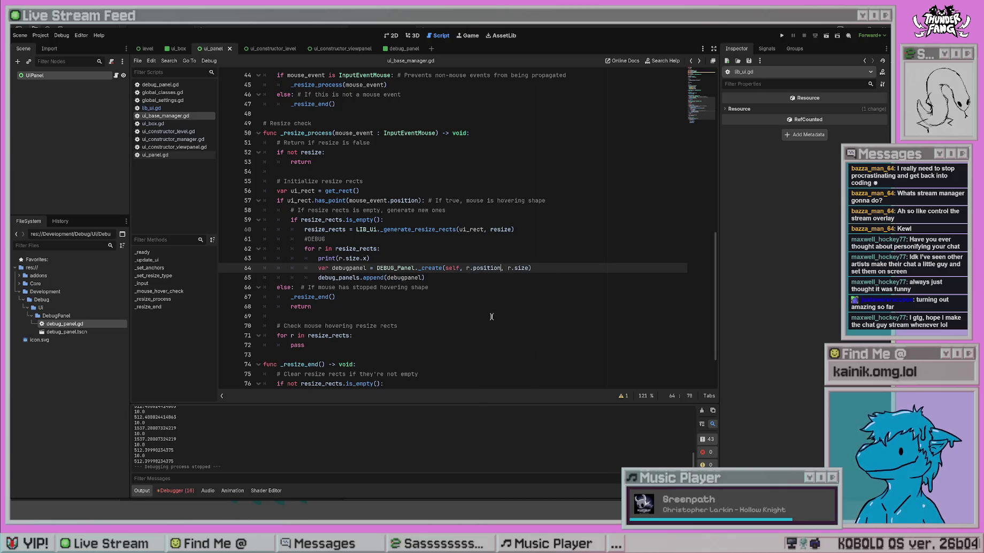
pyautogui.click(491, 316)
pyautogui.click(540, 229)
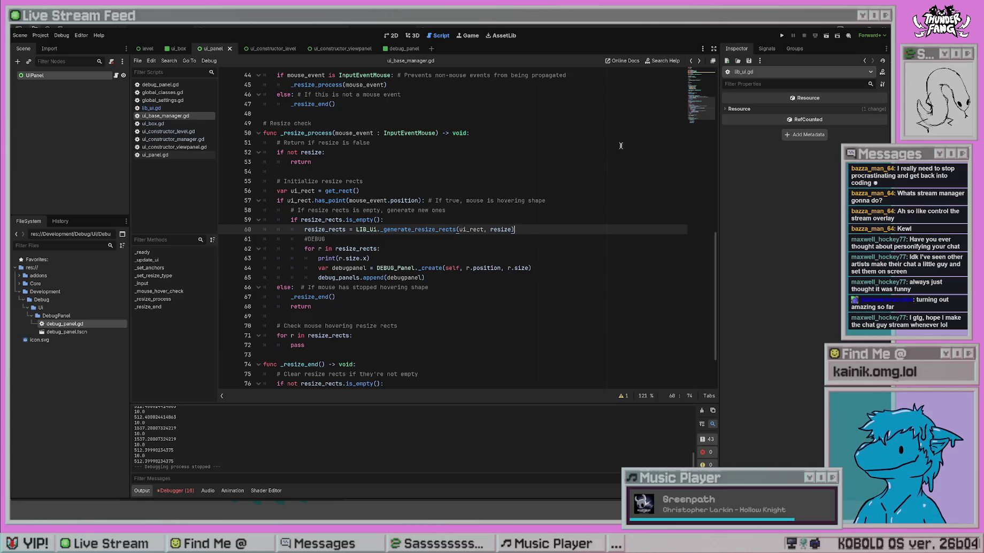
pyautogui.click(781, 36)
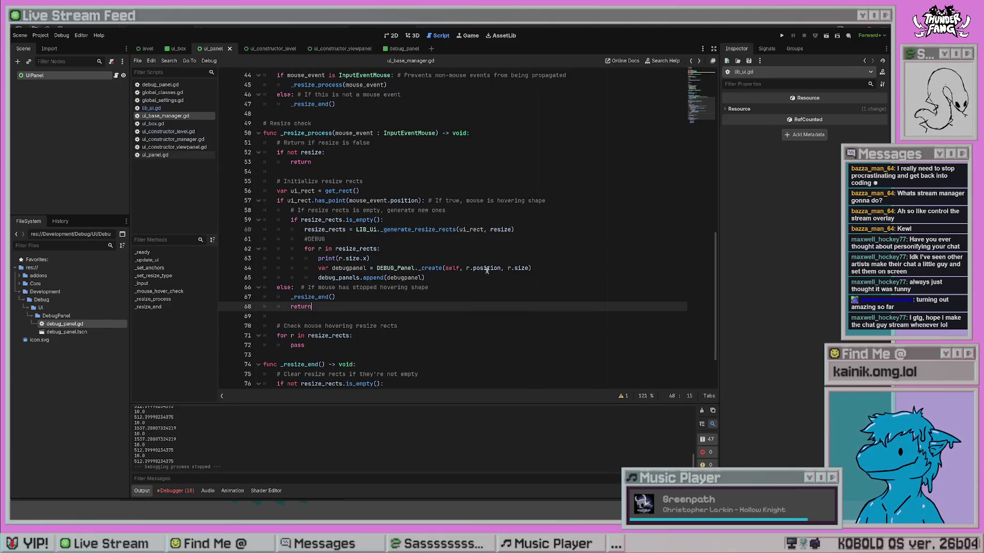
# Subtract r.get_center() from r.position on line 64, save, and test-run the project
pyautogui.click(501, 267)
pyautogui.write('- r.')
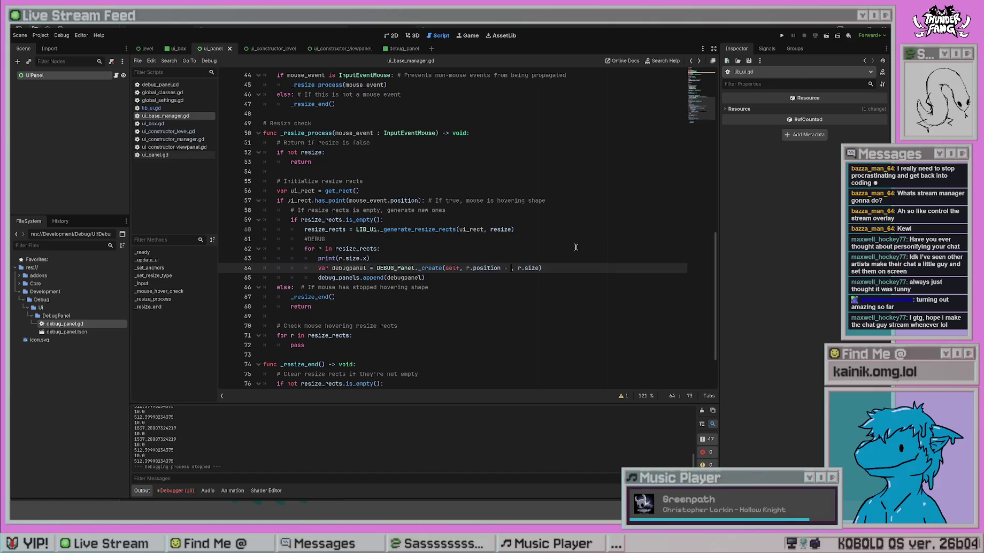
pyautogui.write('center.')
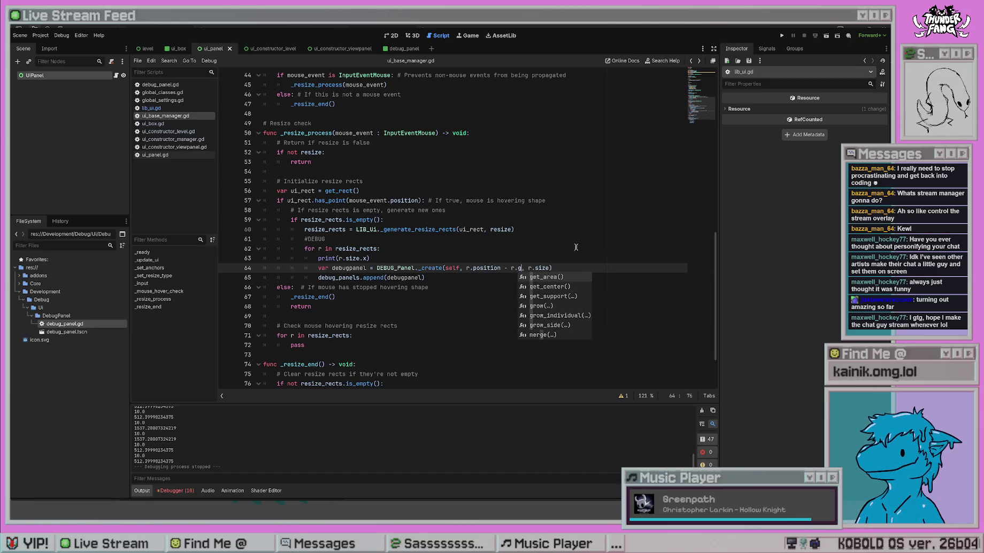
pyautogui.press('BackSpace')
pyautogui.press('BackSpace')
pyautogui.press('BackSpace')
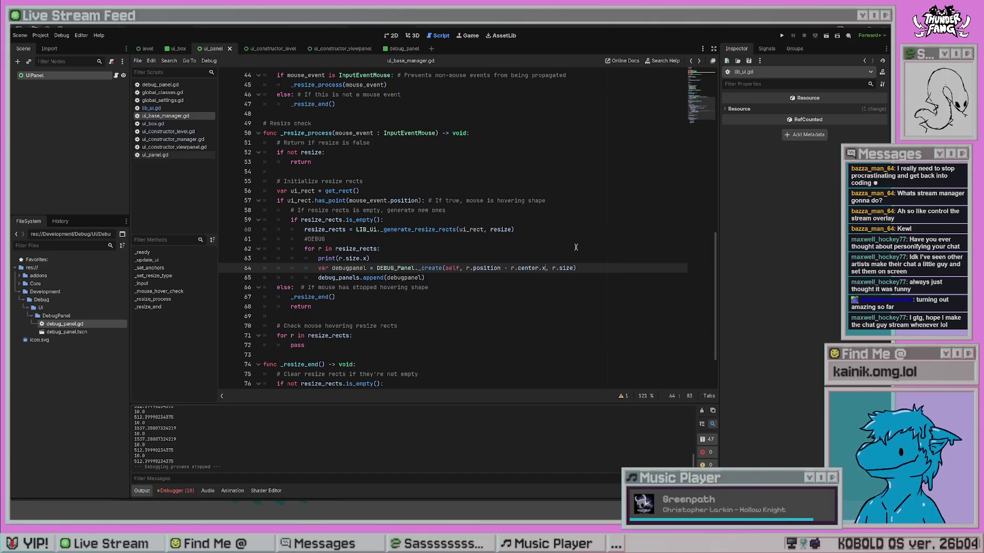
pyautogui.write('Get')
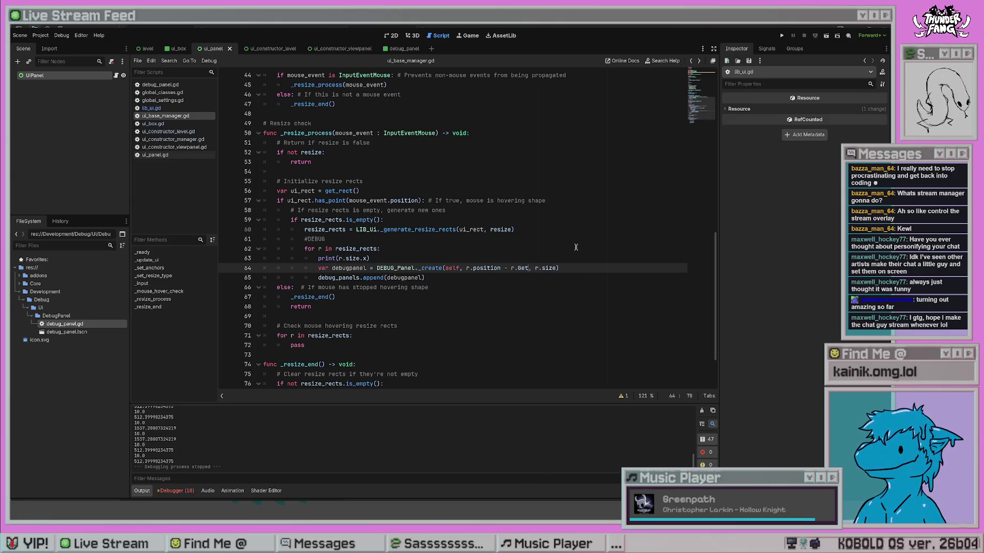
pyautogui.press('Down')
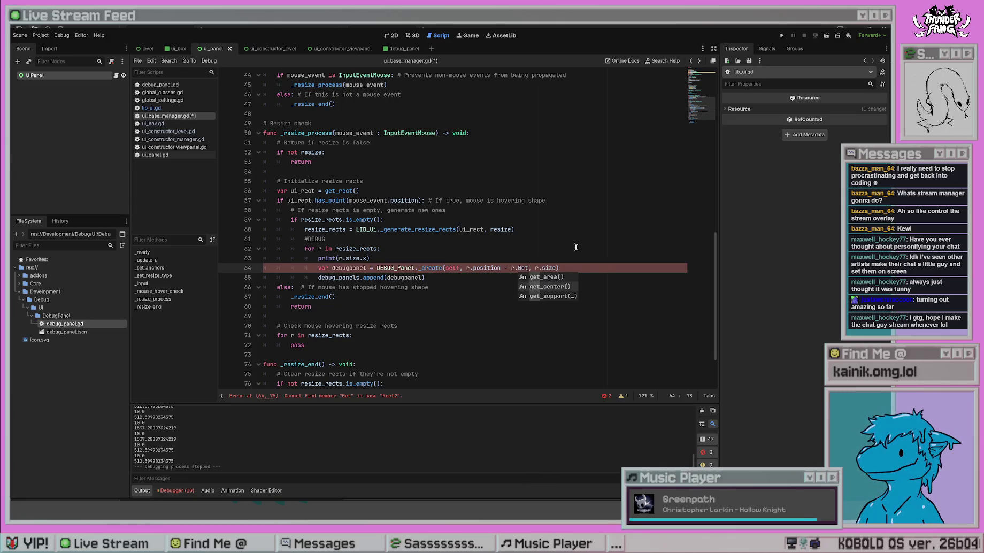
pyautogui.press('Return')
pyautogui.click(576, 248)
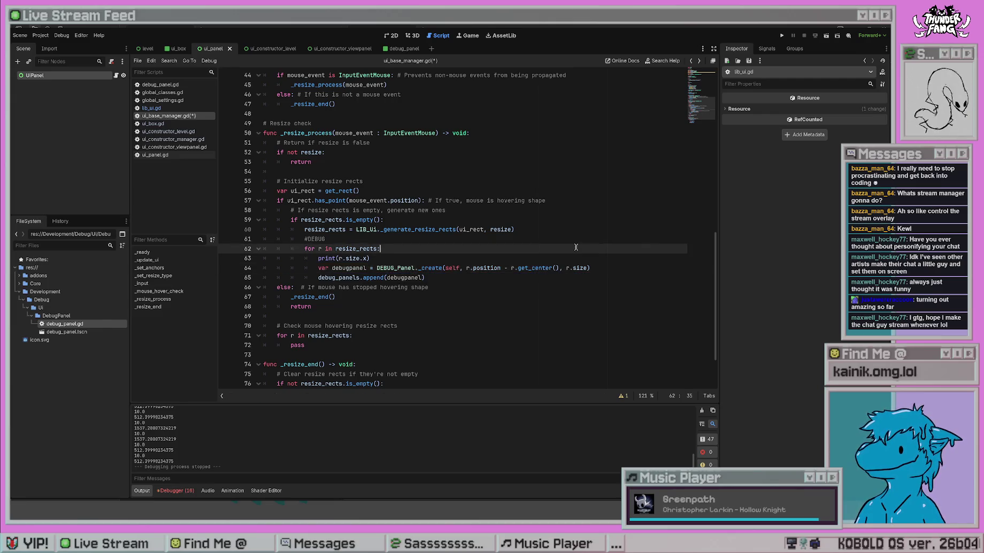
pyautogui.hotkey('ctrl', 's')
pyautogui.click(781, 35)
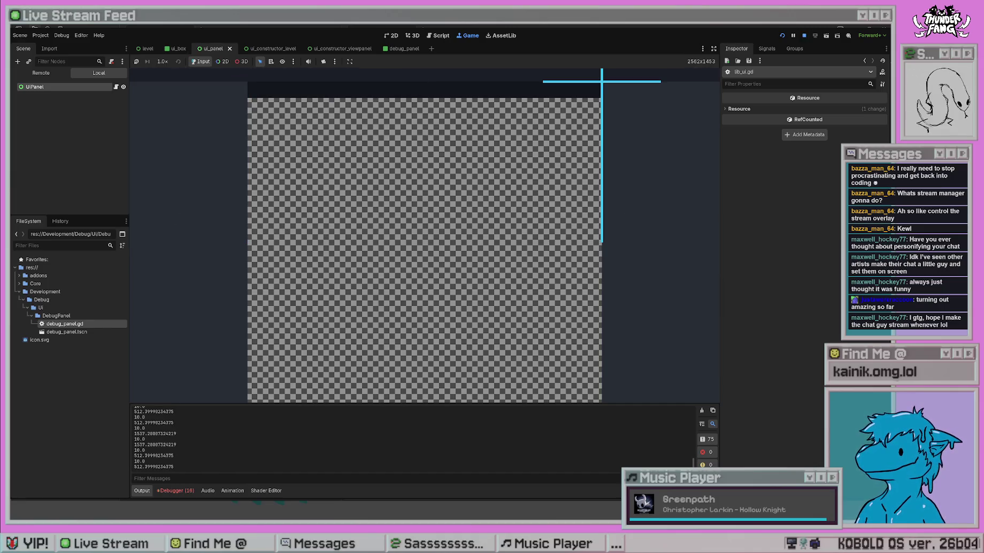
pyautogui.click(804, 35)
# Undo the get_center() subtraction so line 64 passes just r.position
pyautogui.hotkey('ctrl', 'z')
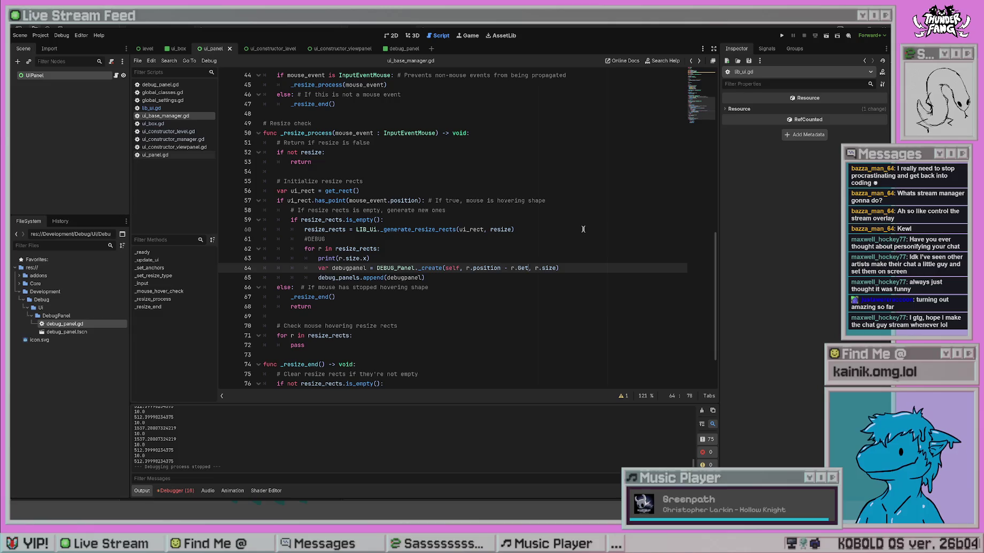
pyautogui.press('BackSpace')
pyautogui.press('BackSpace')
pyautogui.press('BackSpace')
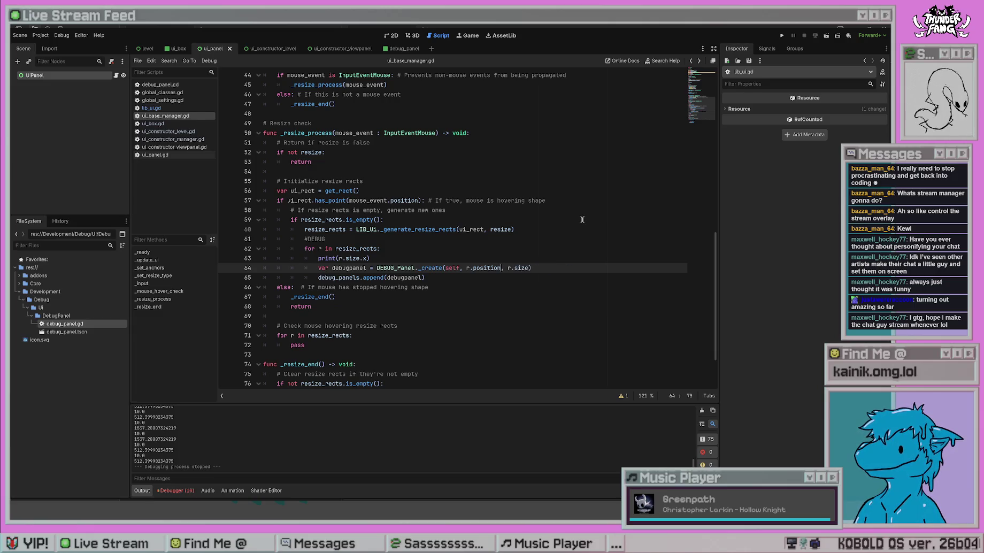
pyautogui.click(470, 286)
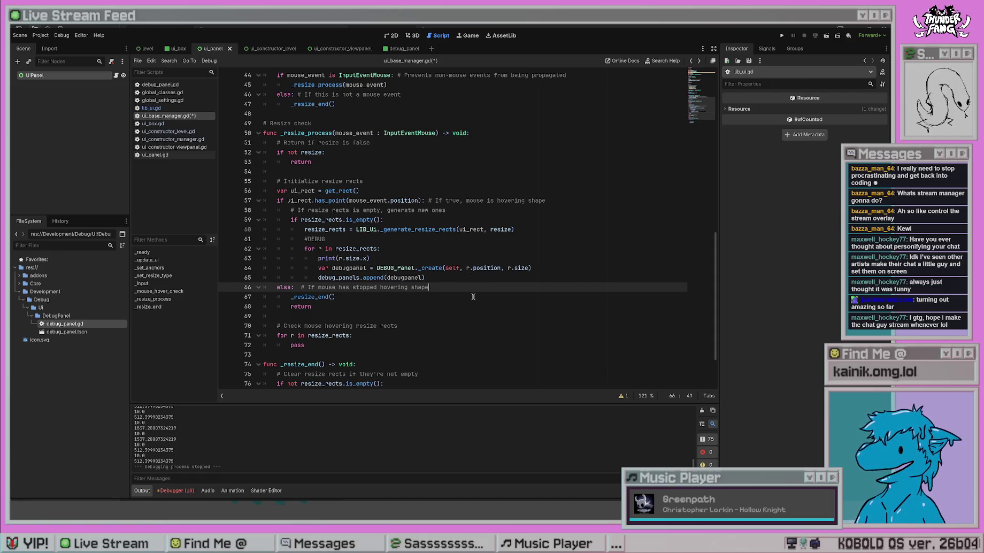
pyautogui.click(499, 268)
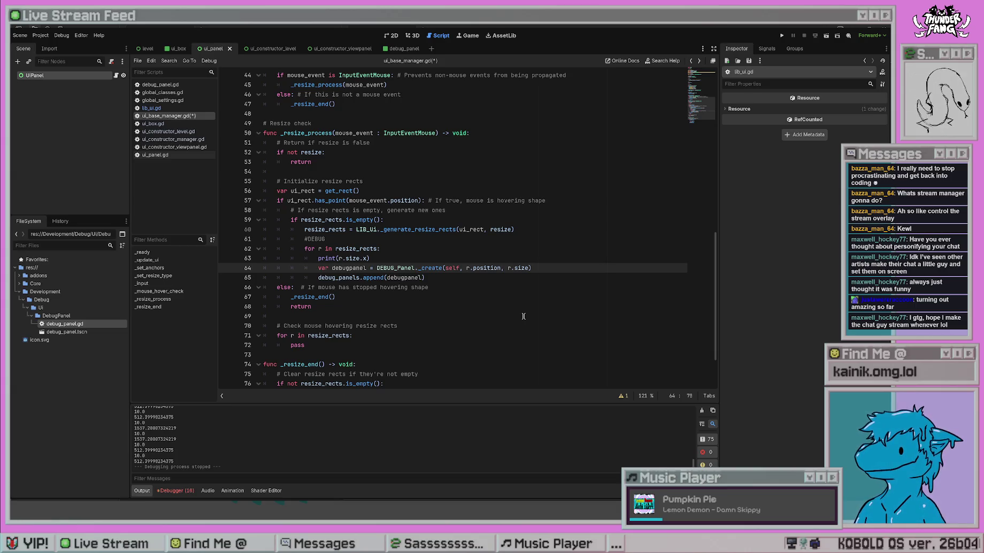
# Save ui_base_manager.gd and jump to the DEBUG_Panel._create definition in debug_panel.gd
pyautogui.click(585, 229)
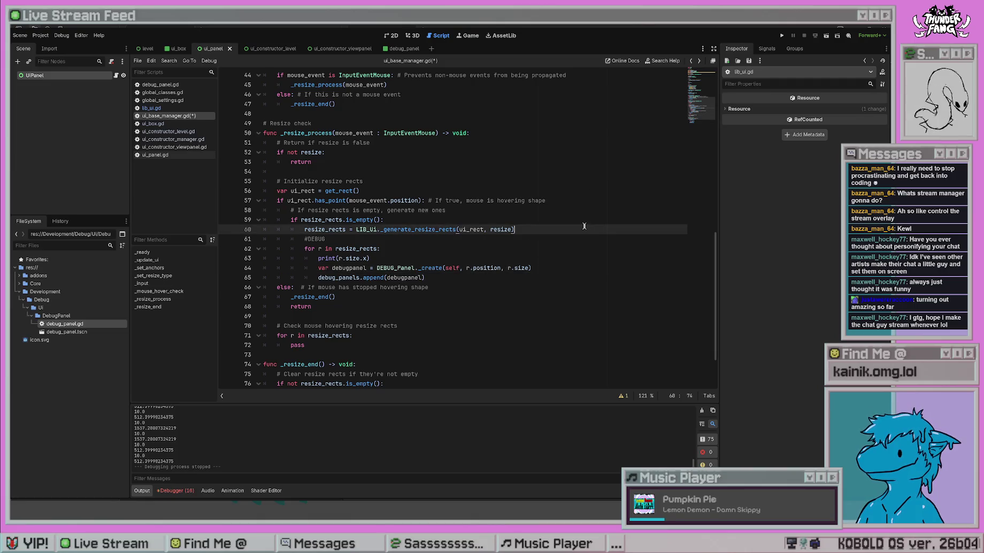
pyautogui.hotkey('ctrl', 's')
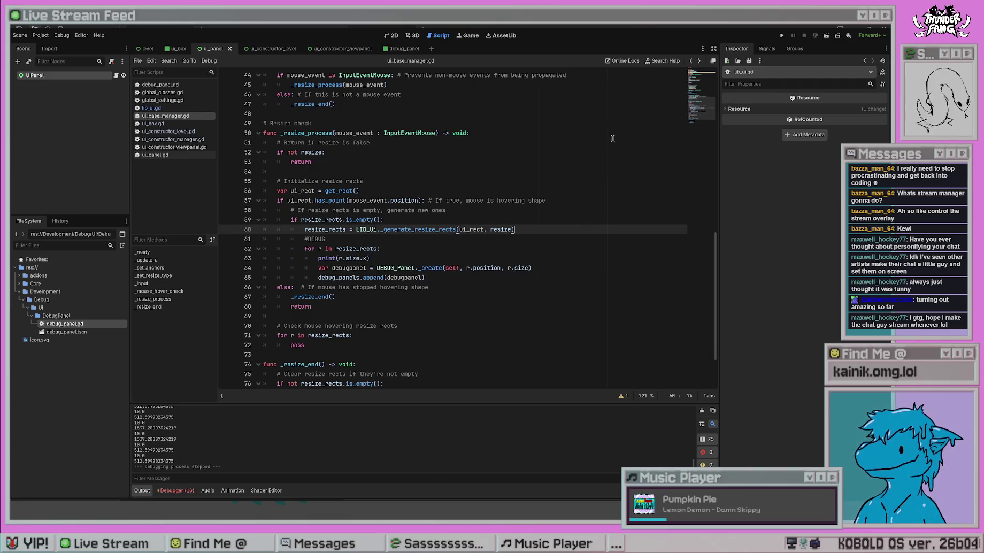
pyautogui.click(438, 259)
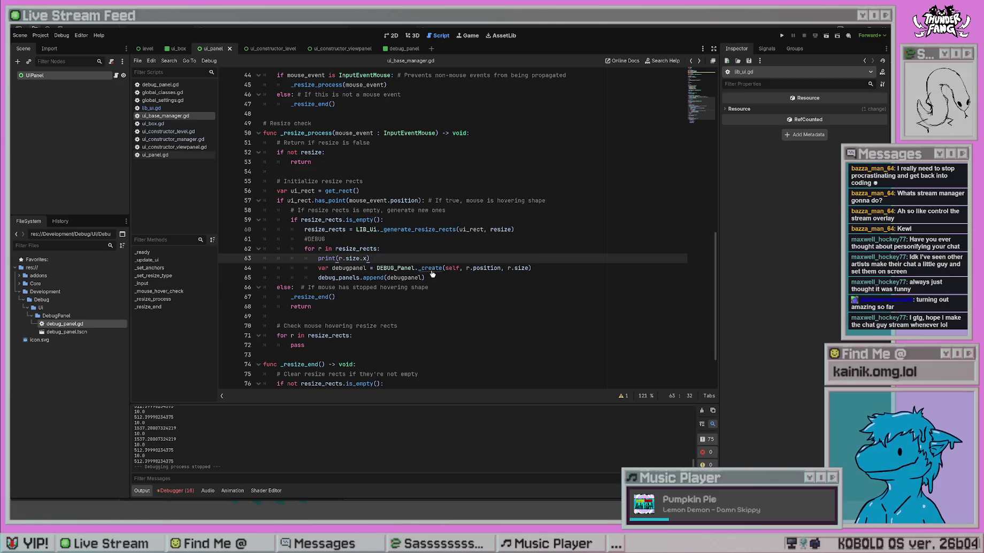
pyautogui.keyDown('ctrl'); pyautogui.click(434, 268); pyautogui.keyUp('ctrl')
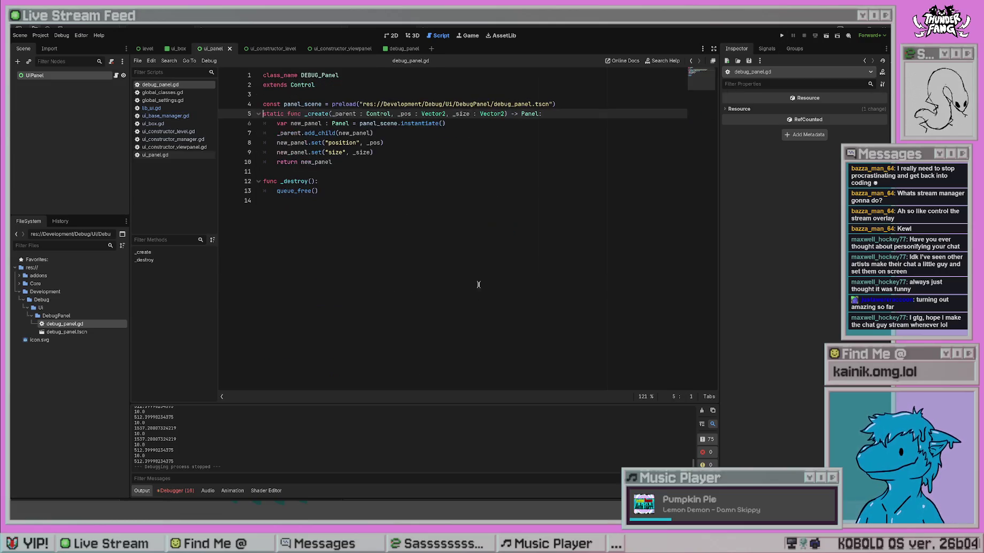
# Try moving the add_child line below both set() calls and test-run the project
pyautogui.click(417, 162)
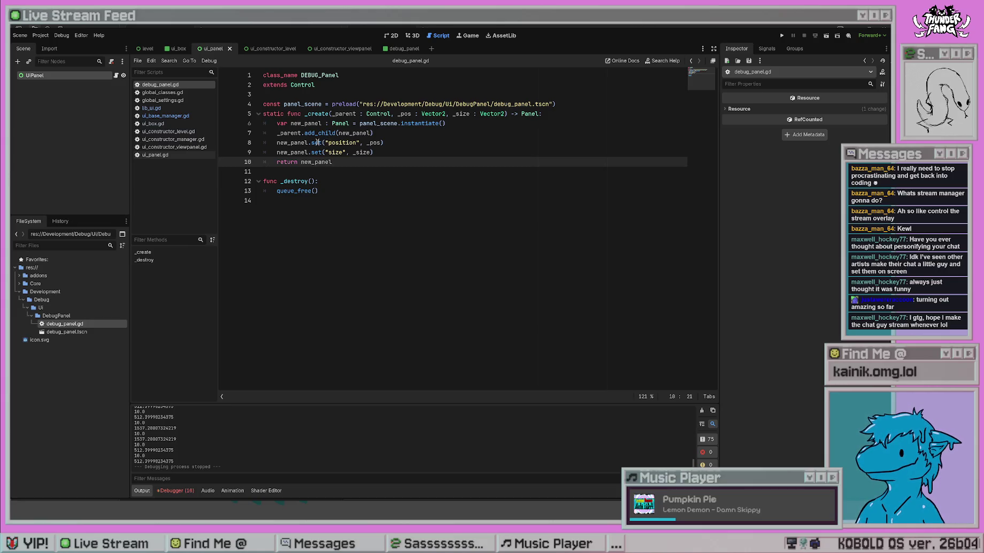
pyautogui.click(412, 133)
pyautogui.hotkey('alt', 'Down')
pyautogui.hotkey('alt', 'Down')
pyautogui.click(514, 135)
pyautogui.click(783, 35)
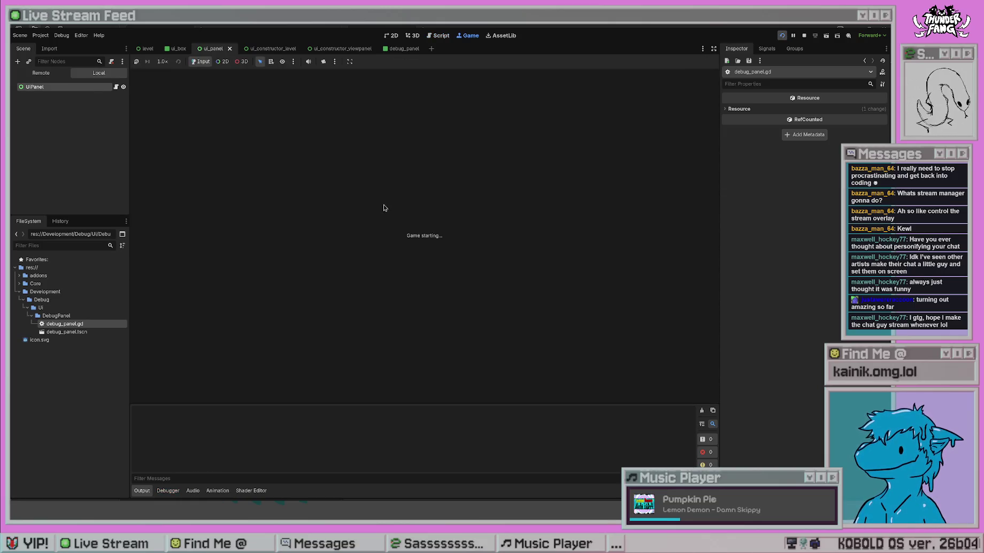
pyautogui.click(804, 35)
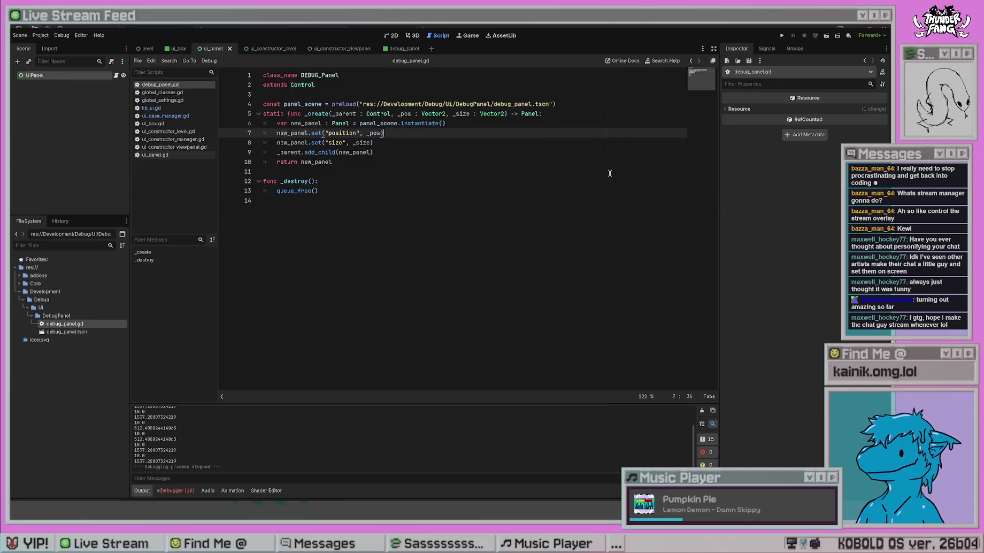
# Move add_child above the position and size setters, then select the UiPanel node in the Scene dock
pyautogui.click(409, 152)
pyautogui.hotkey('alt', 'Up')
pyautogui.hotkey('alt', 'Up')
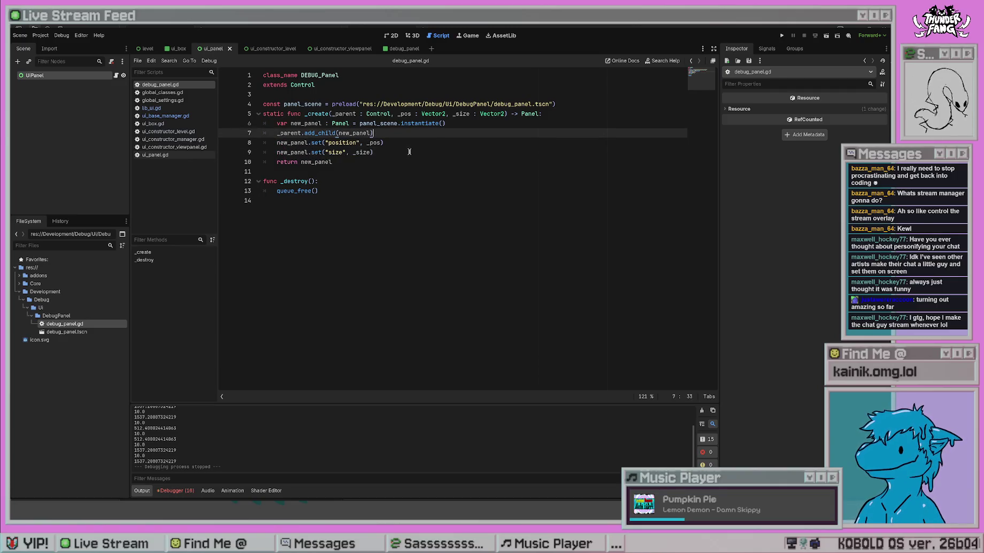
pyautogui.click(409, 152)
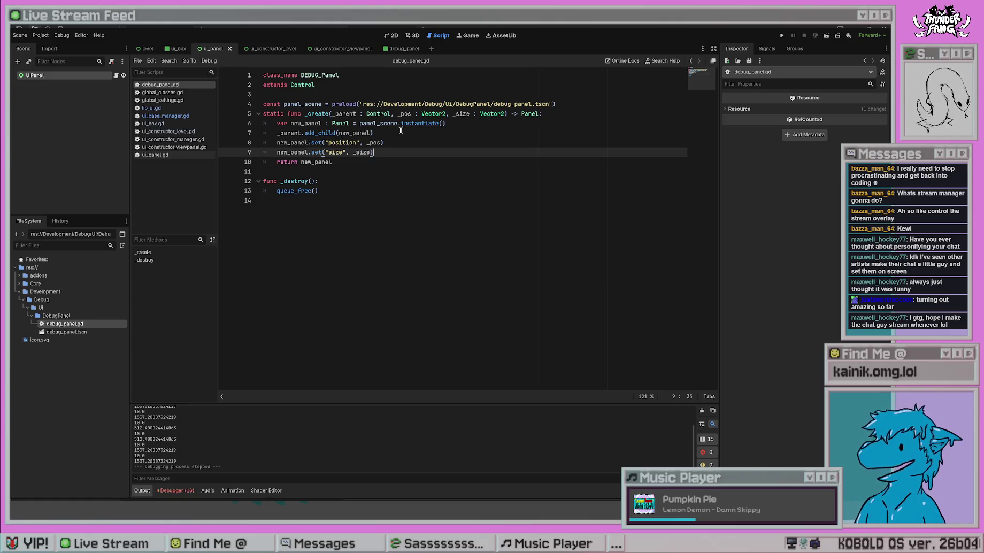
pyautogui.click(383, 132)
pyautogui.click(380, 142)
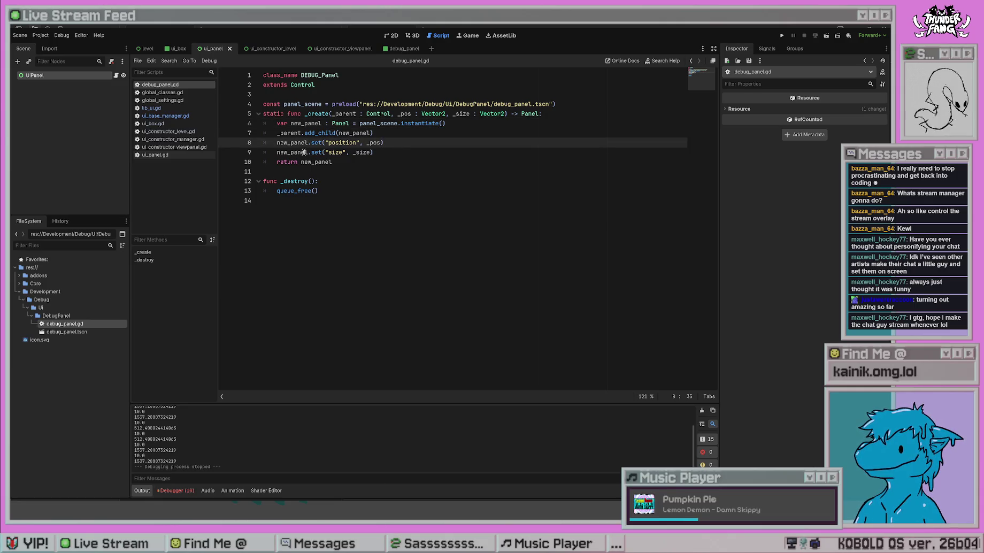
pyautogui.click(539, 172)
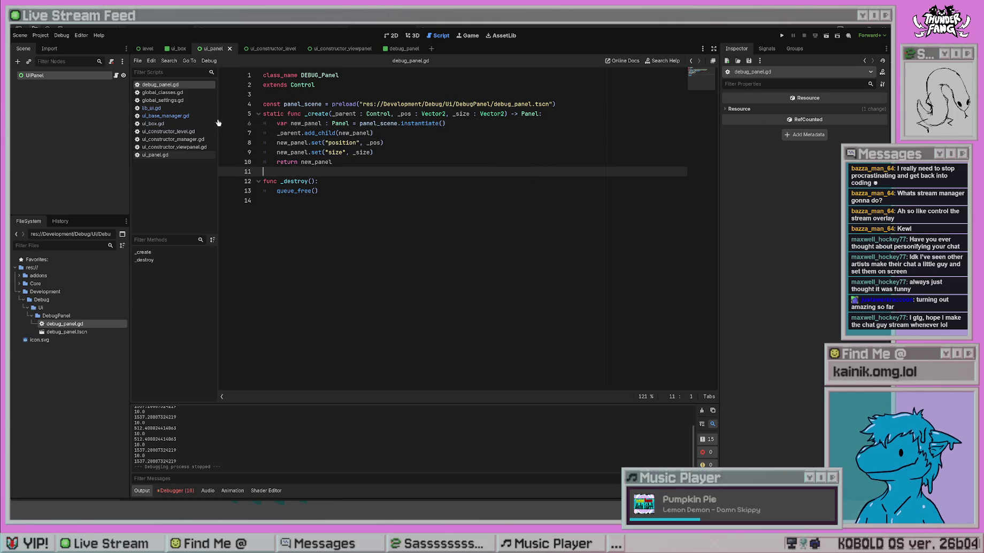
pyautogui.click(416, 143)
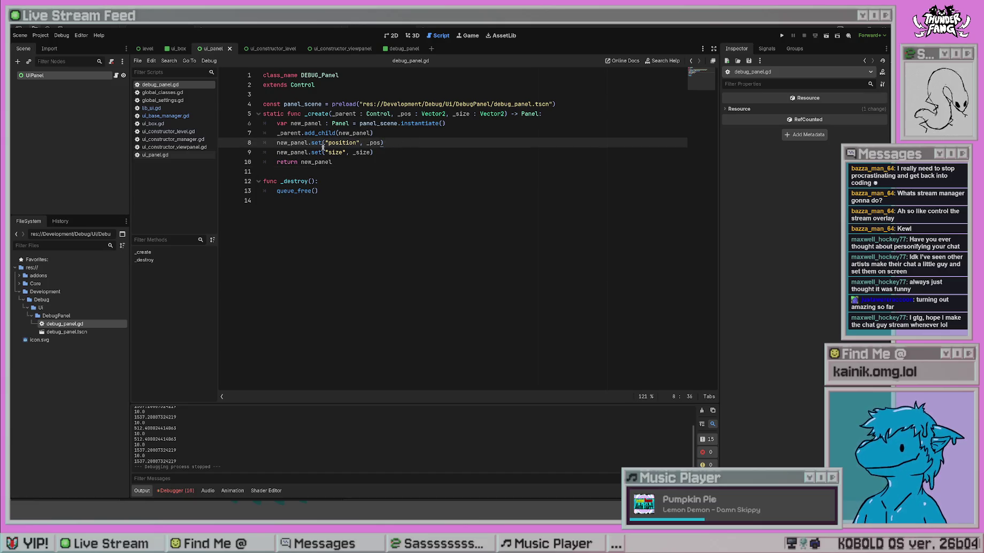
pyautogui.click(461, 136)
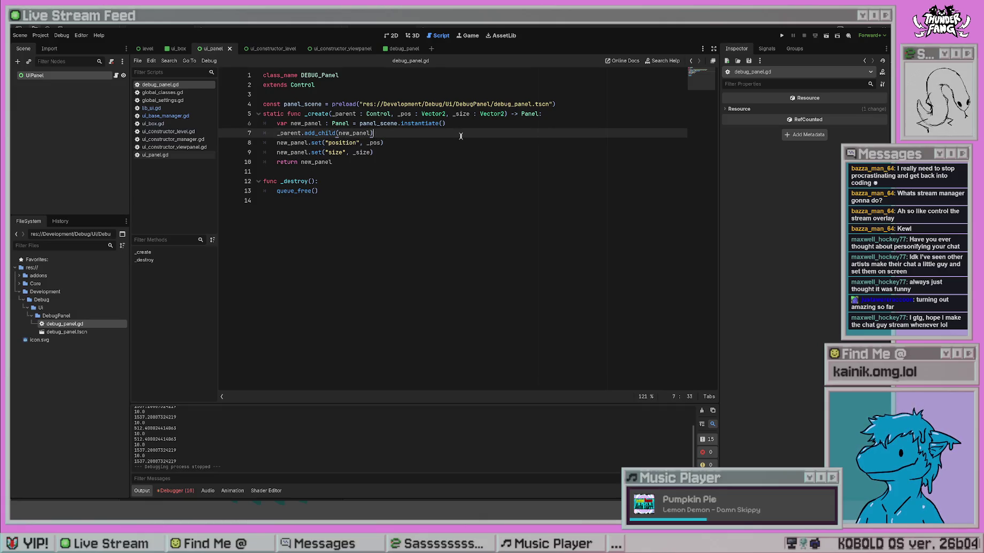
pyautogui.click(79, 76)
pyautogui.click(735, 118)
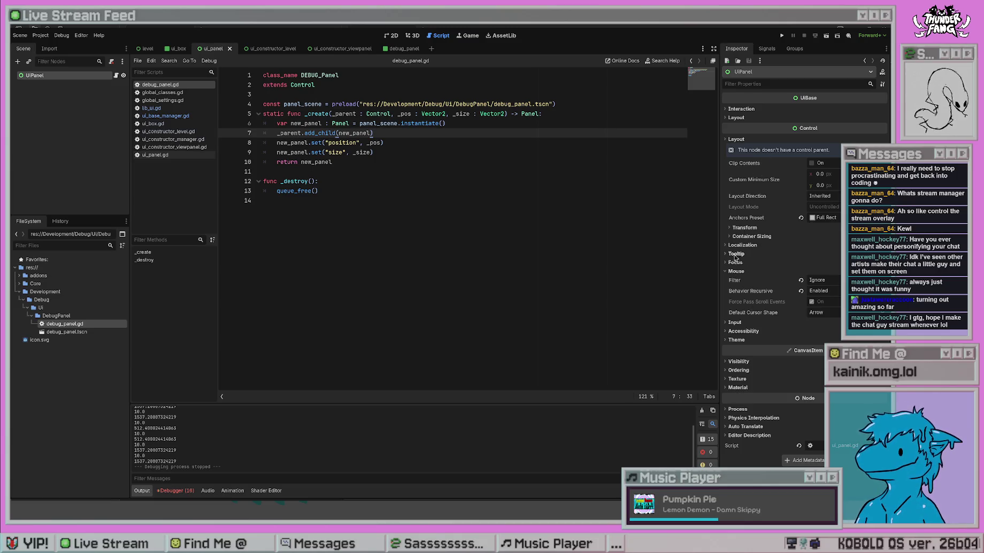
# Expand UiPanel's Control > Transform properties to check its 3840 × 2160 size
pyautogui.click(741, 228)
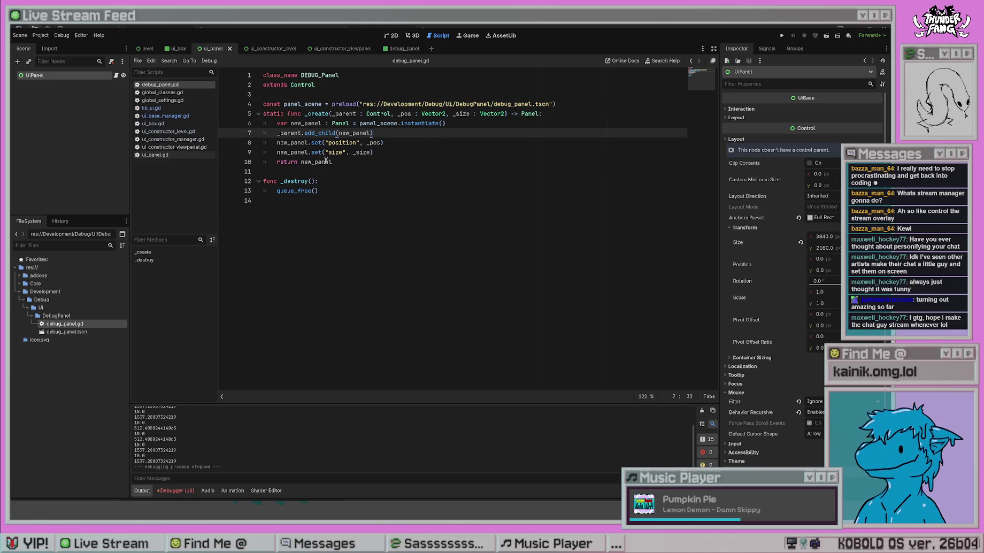
pyautogui.click(414, 211)
pyautogui.click(468, 125)
# Try a get_tree().get_root line after the instantiate call, then remove it and save
pyautogui.press('Return')
pyautogui.write('queue')
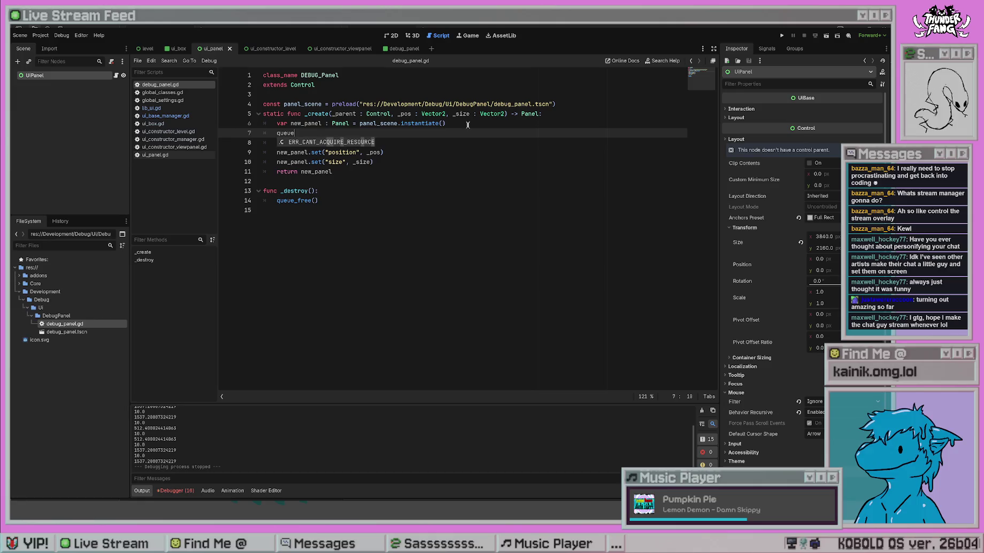
pyautogui.press('BackSpace')
pyautogui.press('BackSpace')
pyautogui.press('BackSpace')
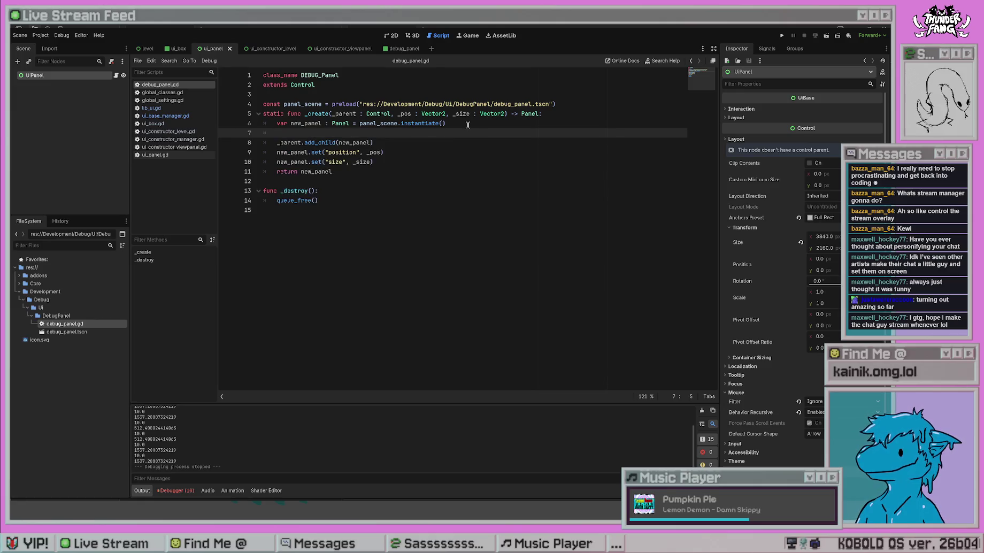
pyautogui.write('tree')
pyautogui.press('Return')
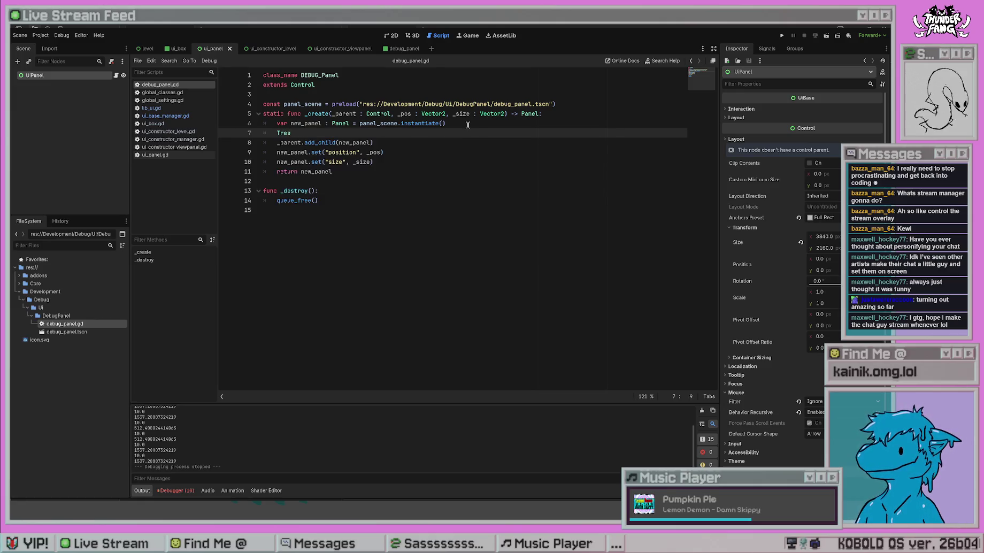
pyautogui.write('.')
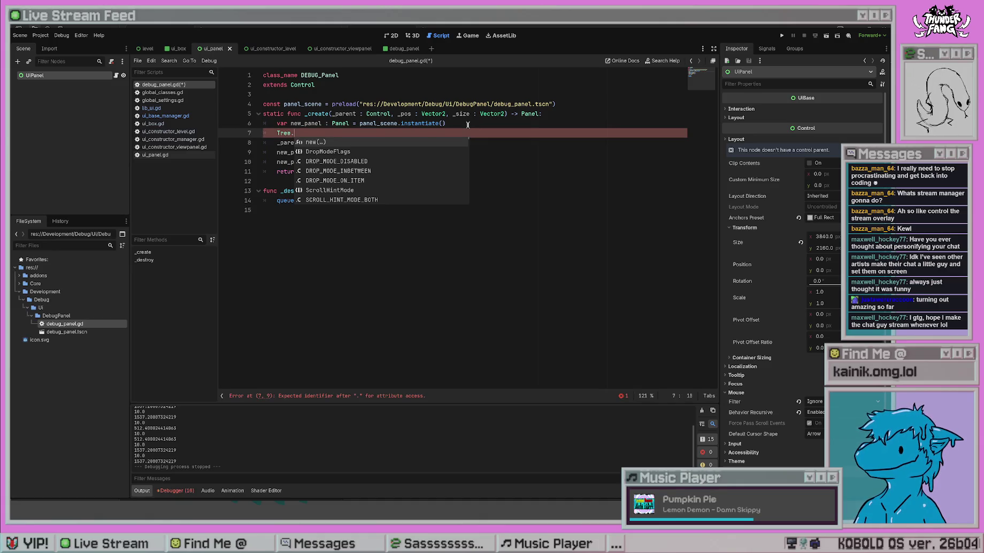
pyautogui.write('get_root')
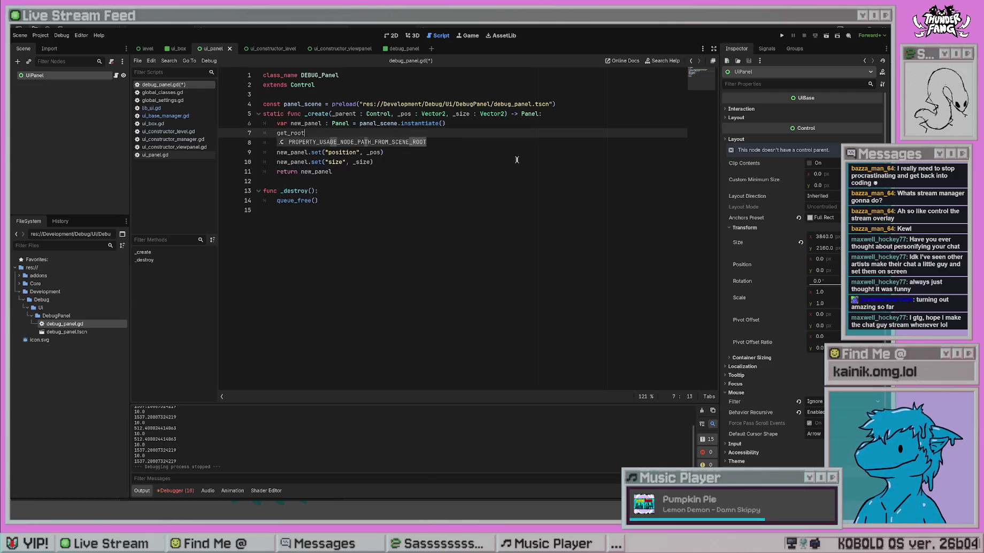
pyautogui.press('BackSpace')
pyautogui.press('BackSpace')
pyautogui.press('BackSpace')
pyautogui.write('root_node')
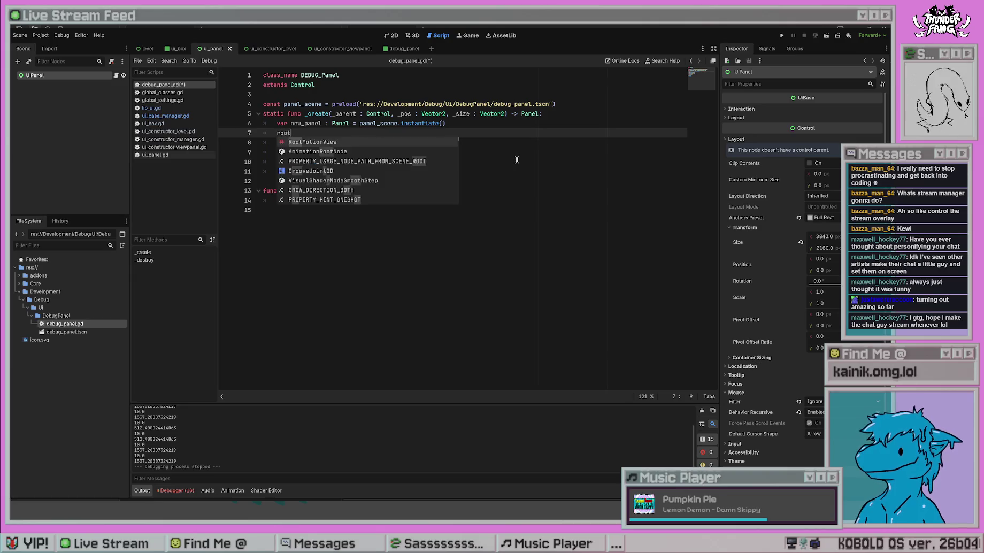
pyautogui.press('BackSpace')
pyautogui.press('BackSpace')
pyautogui.press('BackSpace')
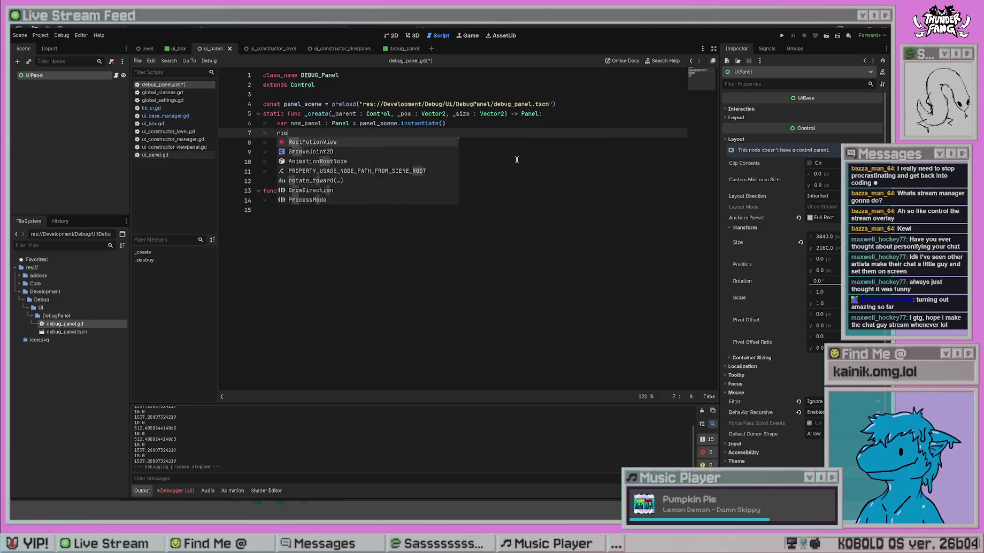
pyautogui.click(517, 160)
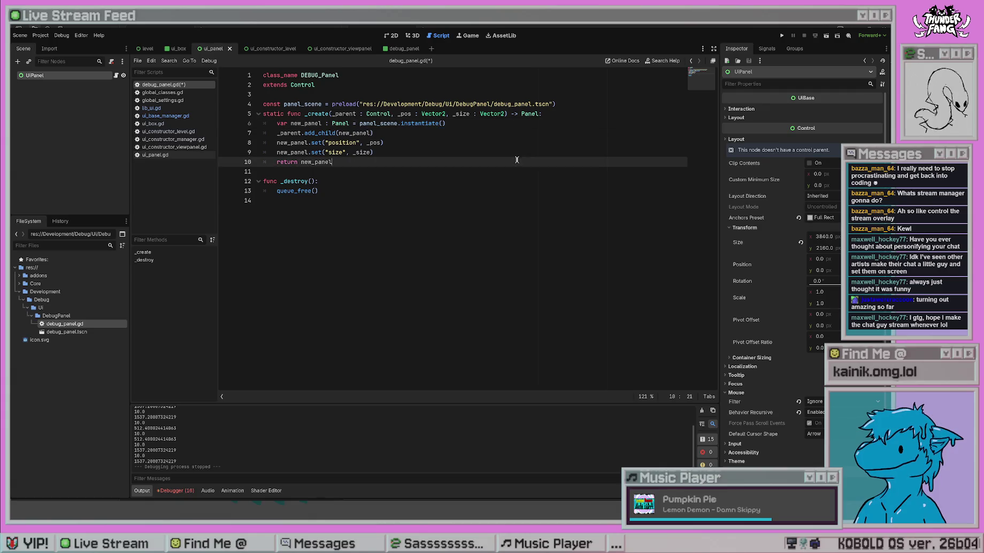
pyautogui.hotkey('ctrl', 's')
# Change the position setter to _pos - _parent.position, save, and test-run the panels
pyautogui.click(443, 142)
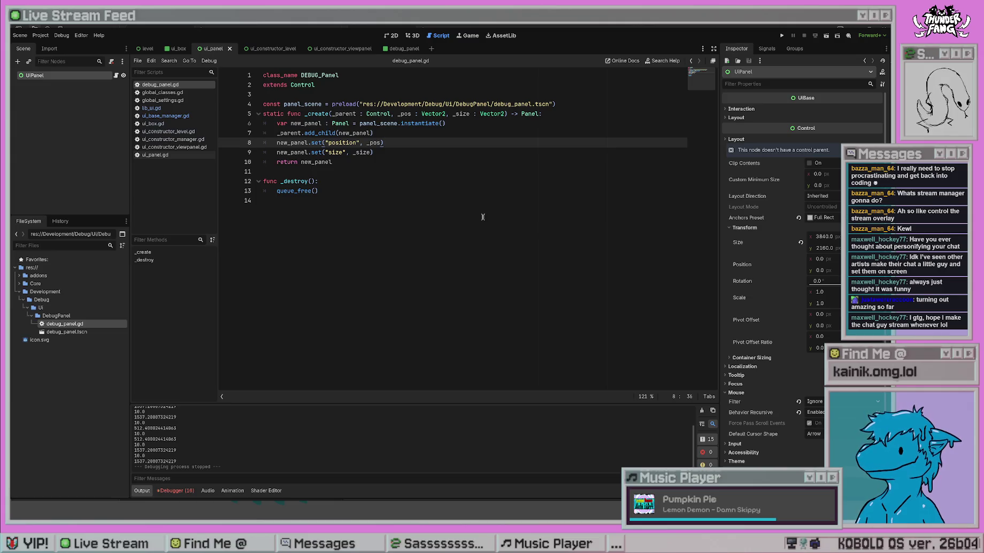
pyautogui.click(380, 142)
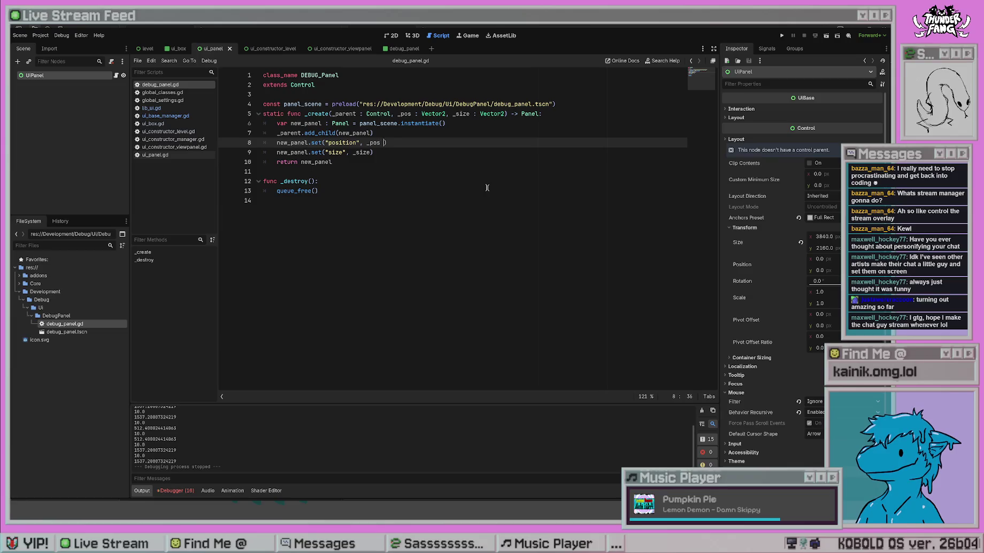
pyautogui.write('- _parent.')
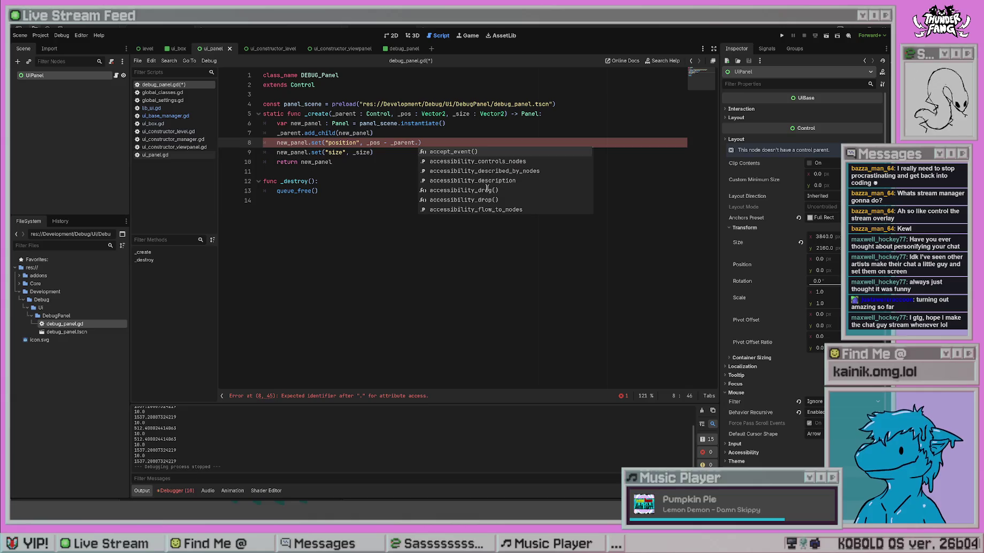
pyautogui.write('position')
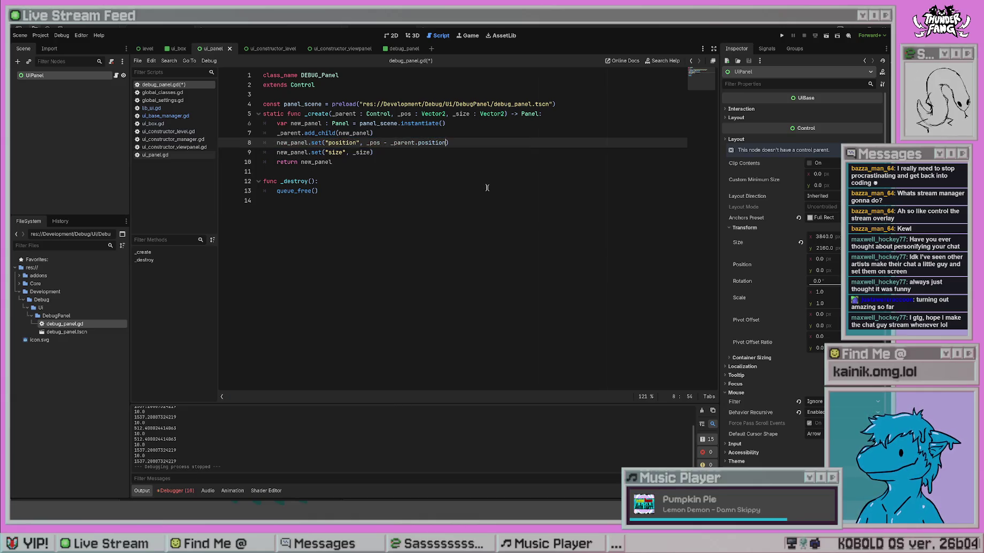
pyautogui.click(487, 187)
pyautogui.hotkey('ctrl', 's')
pyautogui.click(406, 180)
pyautogui.press('F5')
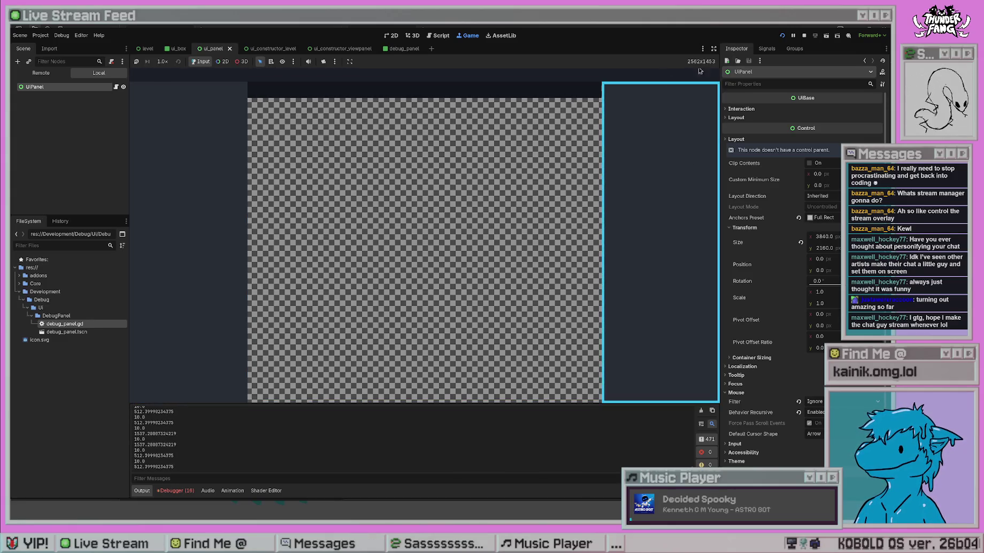
pyautogui.click(804, 35)
# Save debug_panel.gd and look through the level, manager and viewpanel constructor scripts
pyautogui.click(444, 188)
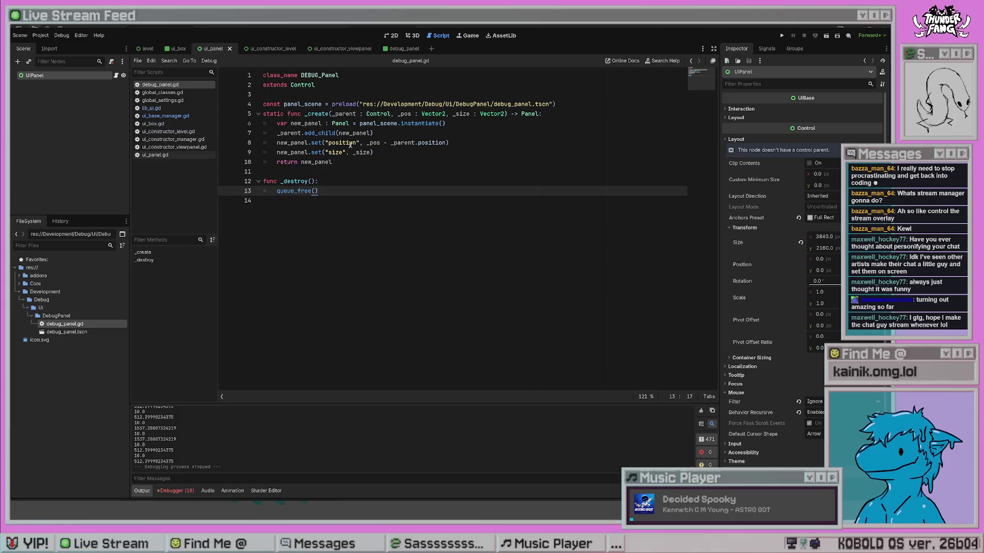
pyautogui.hotkey('ctrl', 's')
pyautogui.click(377, 162)
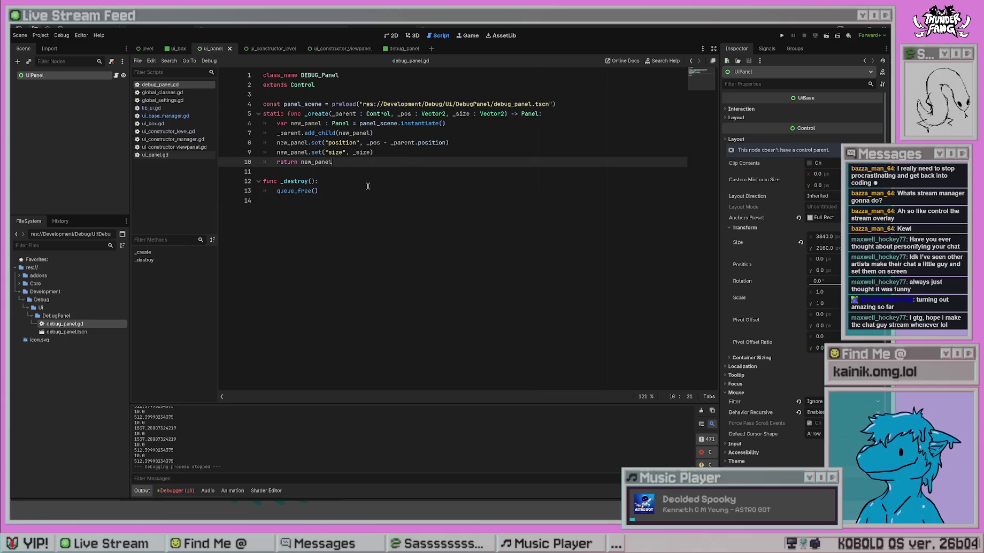
pyautogui.click(177, 132)
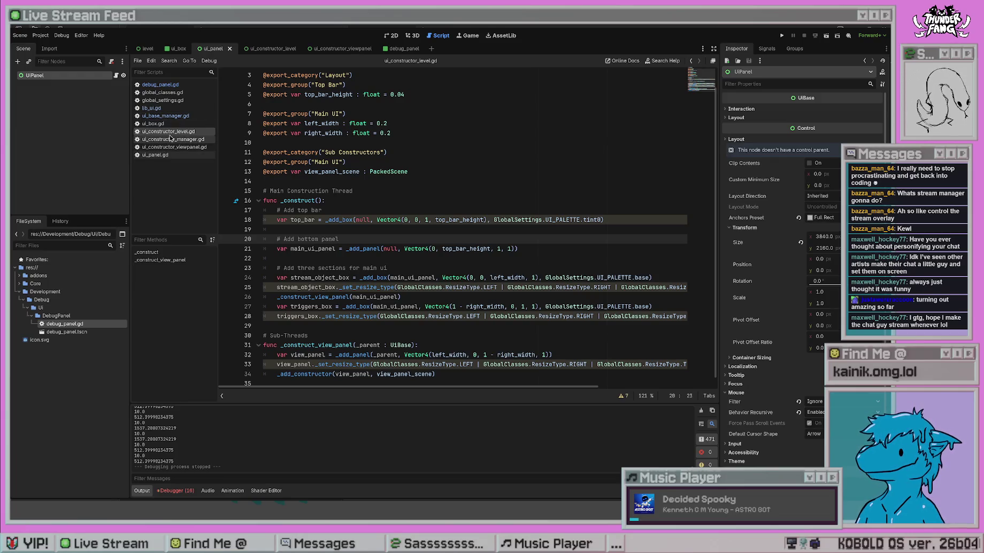
pyautogui.click(170, 139)
pyautogui.click(492, 256)
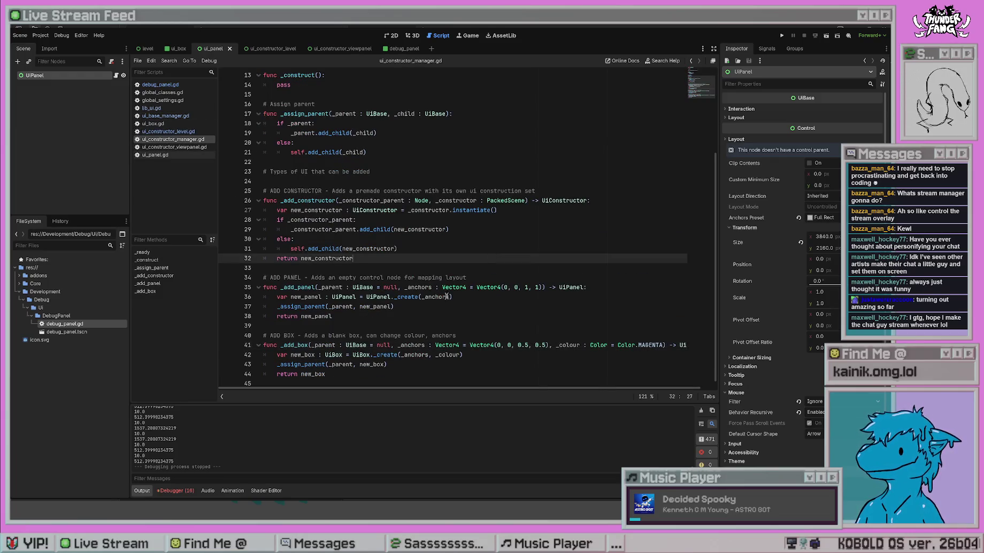
pyautogui.scroll(-1, 456, 278)
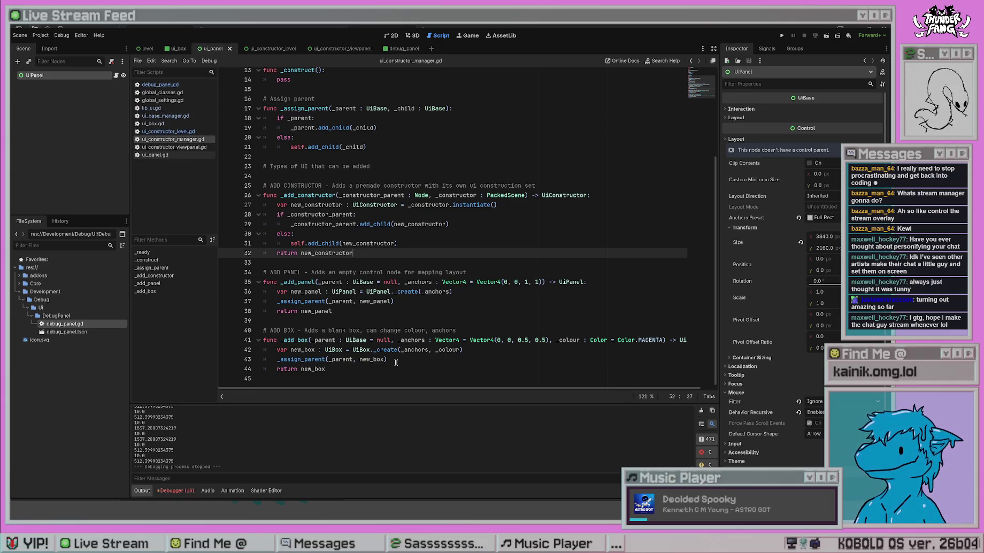
pyautogui.click(184, 147)
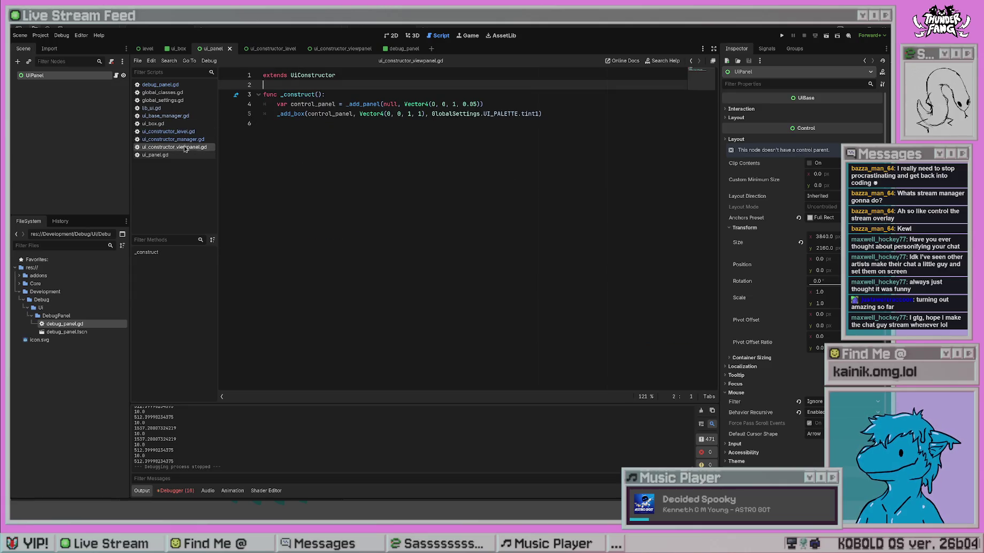
pyautogui.click(185, 139)
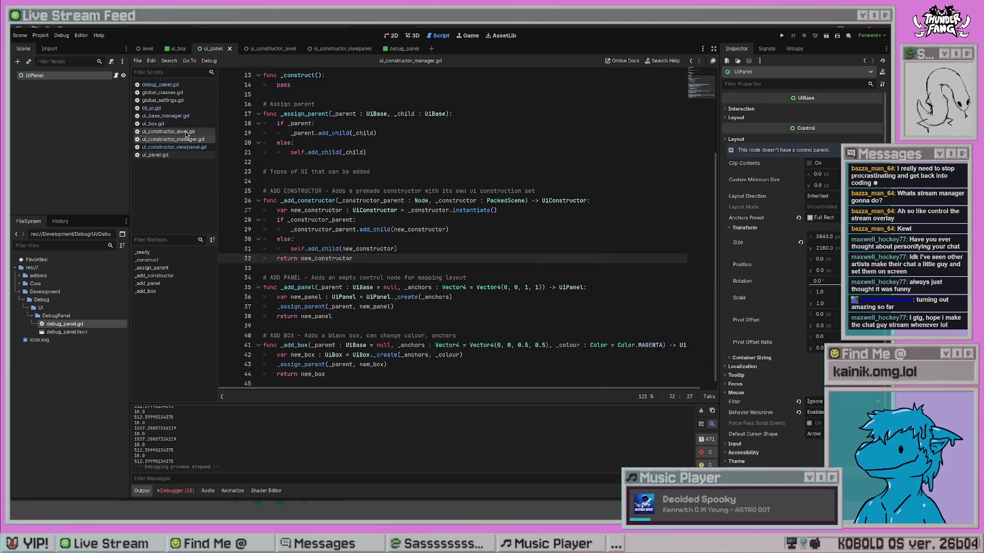
pyautogui.click(186, 132)
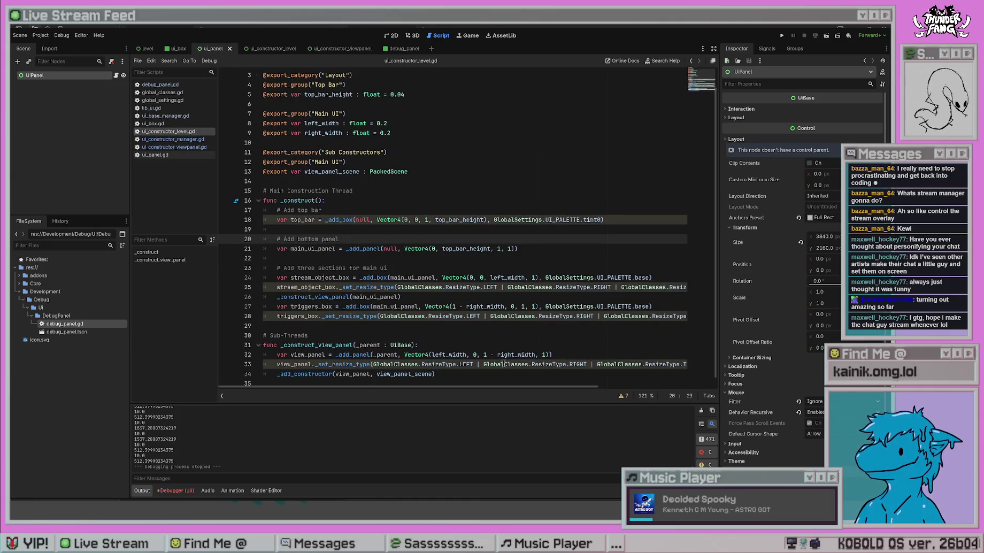
# Delete the existing view panel resize-type line and run the project to check the layout
pyautogui.click(264, 366)
pyautogui.hotkey('shift', 'End')
pyautogui.press('BackSpace')
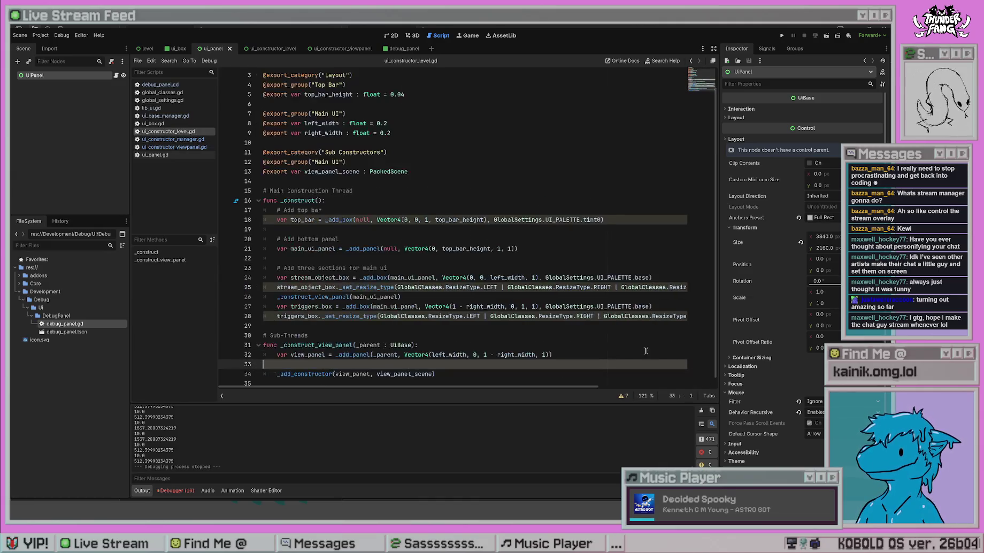
pyautogui.press('BackSpace')
pyautogui.click(523, 271)
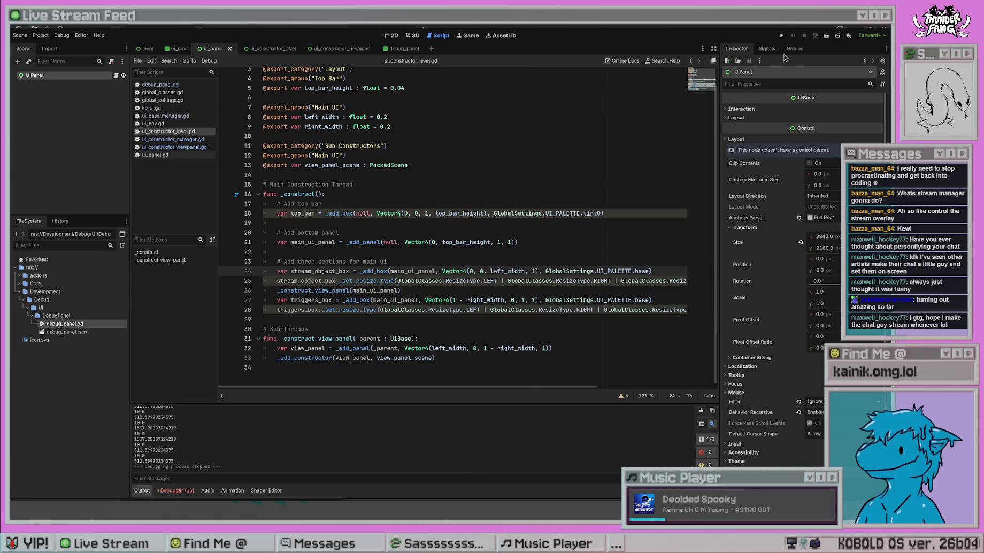
pyautogui.click(783, 36)
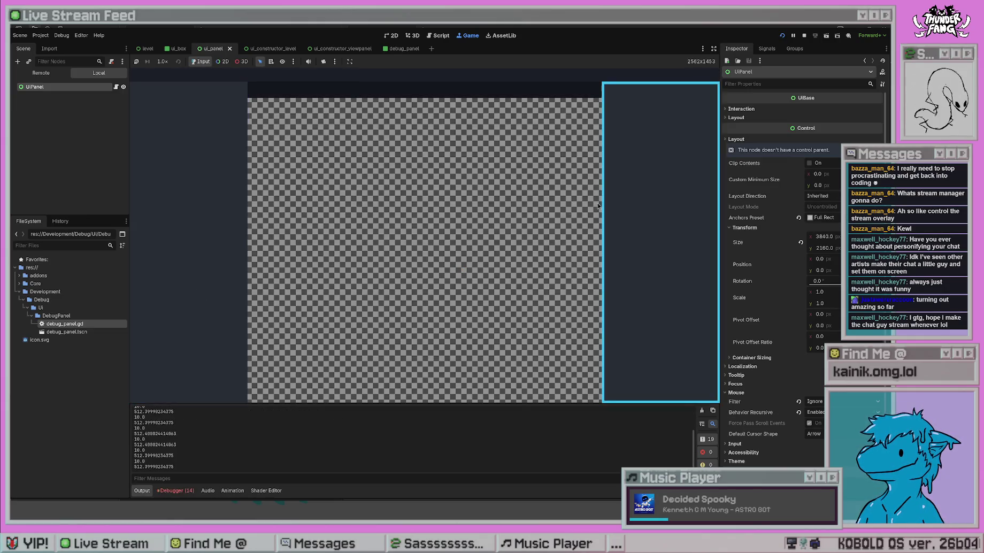
pyautogui.click(804, 35)
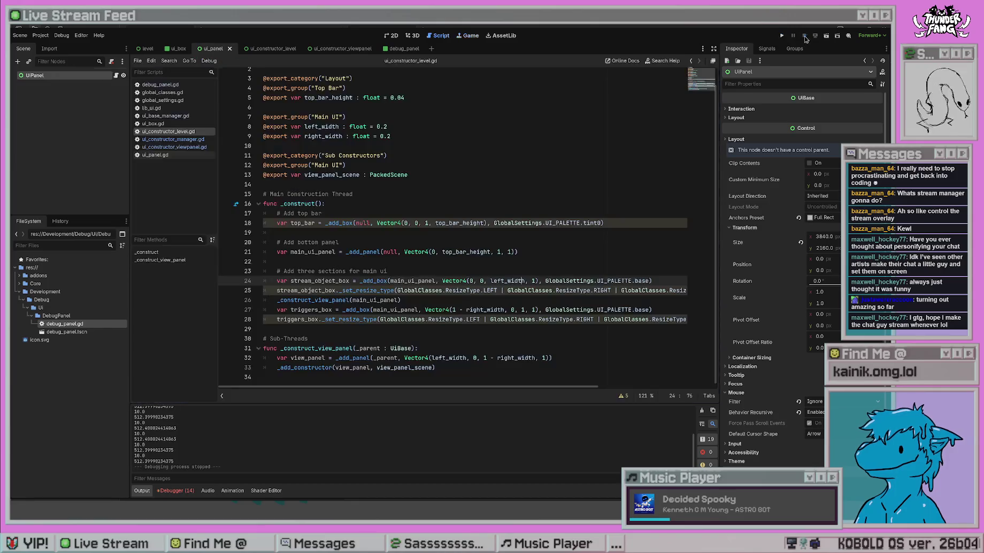
# Paste a view_panel._set_resize_type(LEFT | RIGHT | …) line after the Sub-Threads comment
pyautogui.click(493, 339)
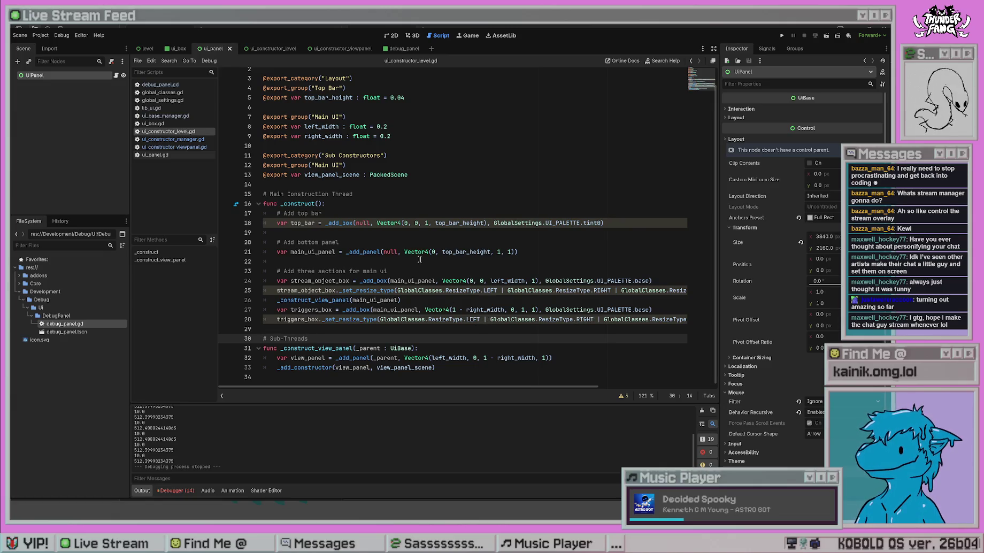
pyautogui.write('view_panel._set_resize_type(GlobalClasses.ResizeType.LEFT | GlobalClasses.ResizeType.RIGHT | GlobalClasses.ResizeType.TOP | GlobalClasses.ResizeType.BOTTOM)')
pyautogui.press('Up')
pyautogui.press('Up')
pyautogui.press('Up')
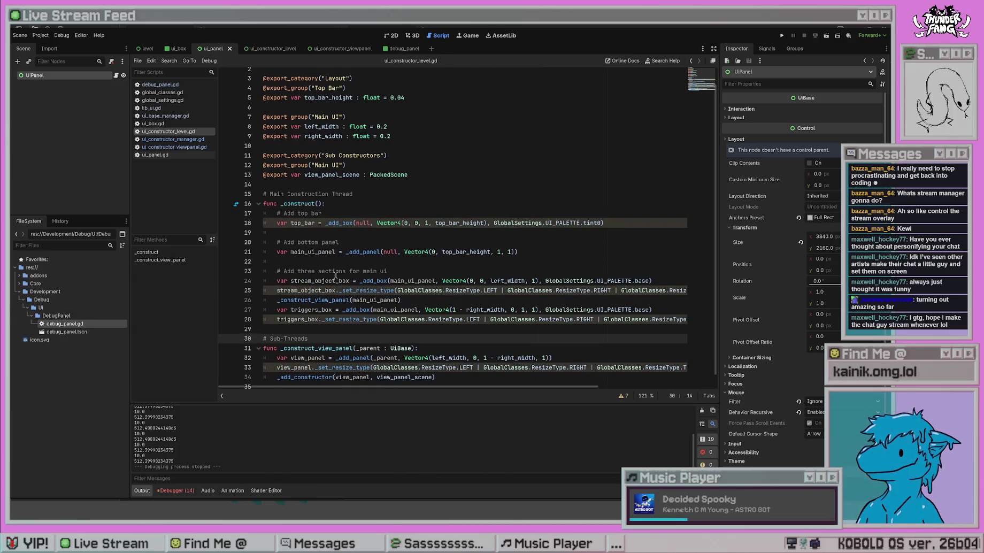
# Review the has_point hover check and resize_rects empty check in ui_base_manager.gd
pyautogui.click(174, 116)
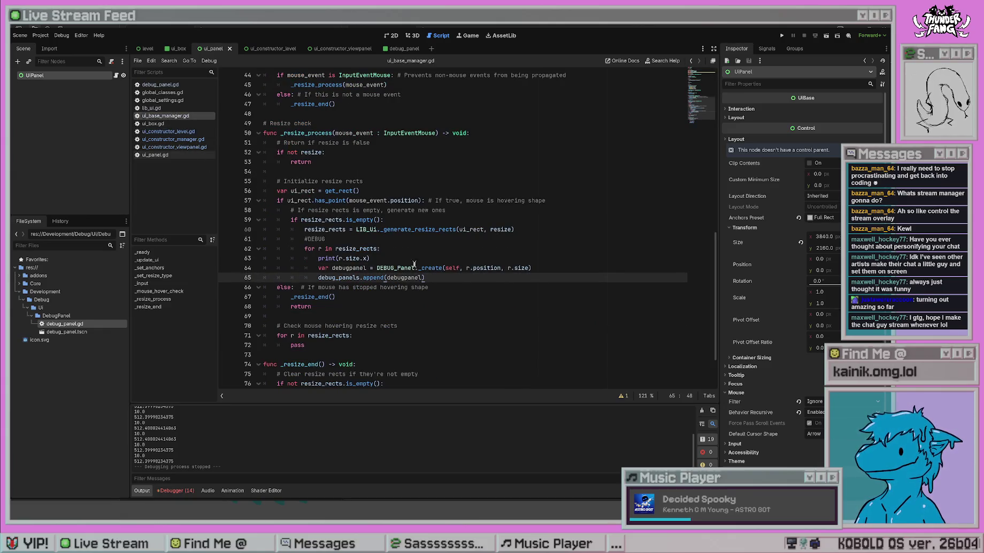
pyautogui.scroll(3, 381, 253)
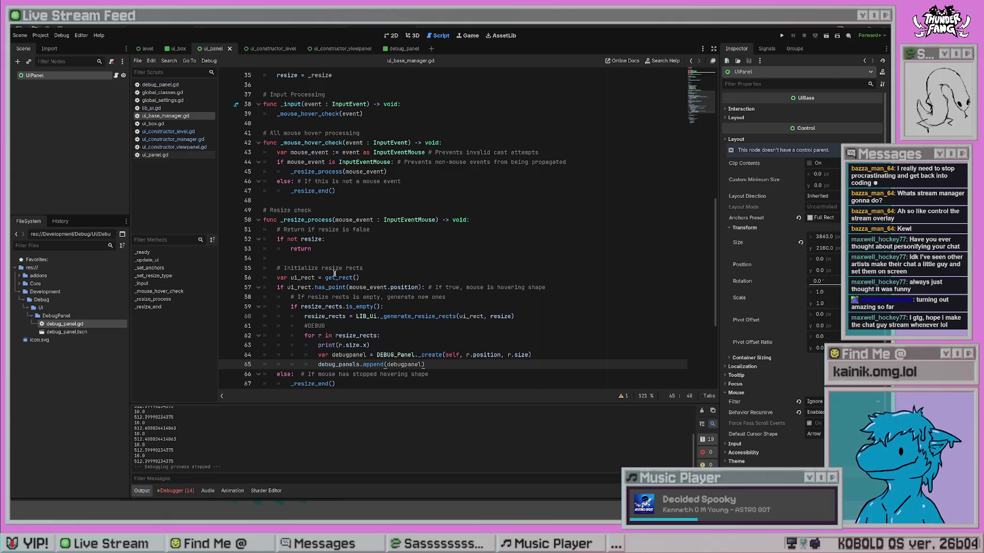
pyautogui.scroll(-5, 355, 331)
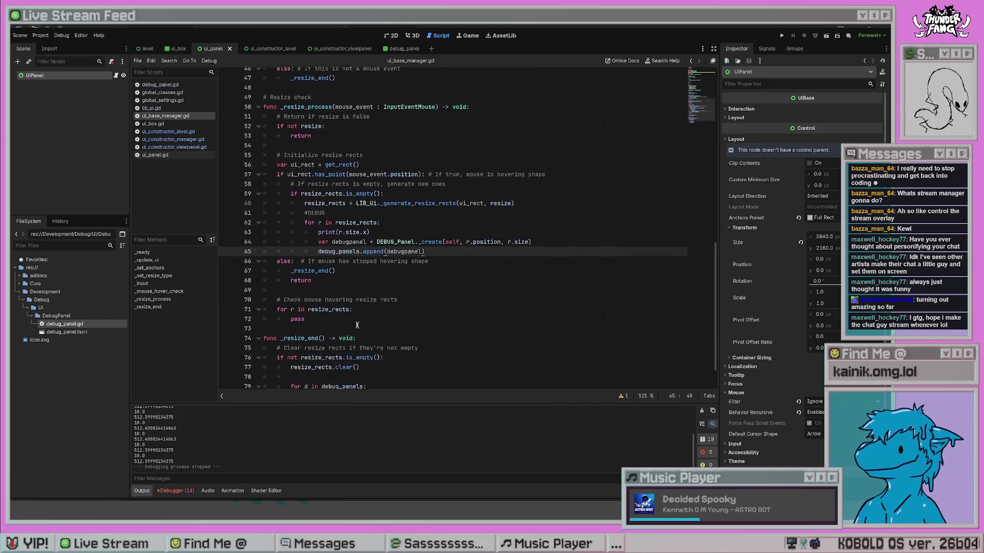
pyautogui.scroll(-1, 358, 323)
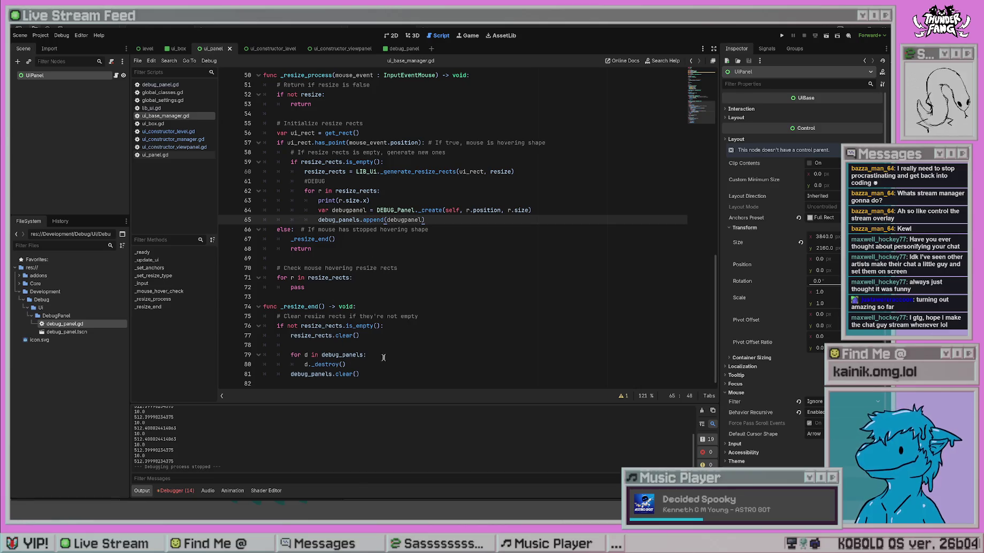
pyautogui.scroll(9, 381, 362)
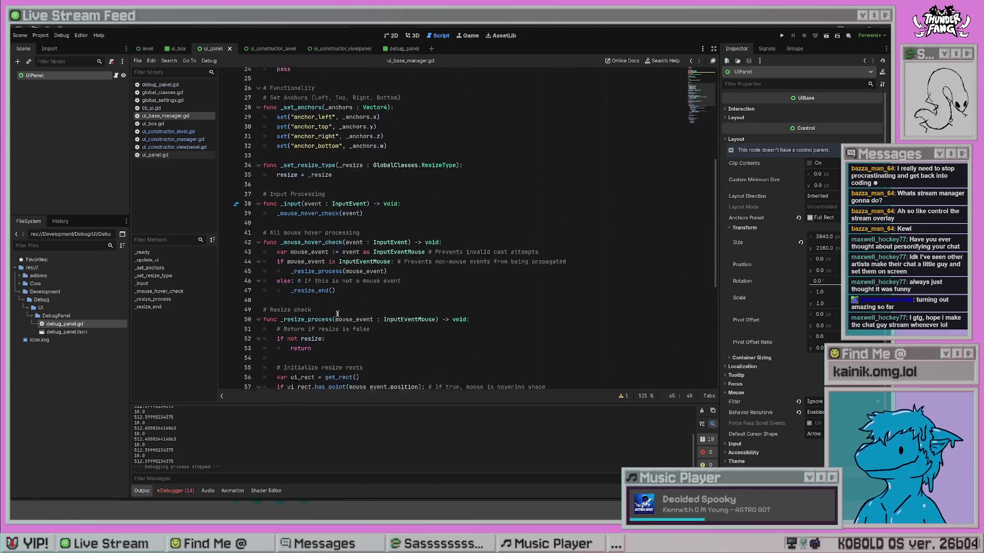
pyautogui.scroll(-5, 339, 316)
pyautogui.click(304, 260)
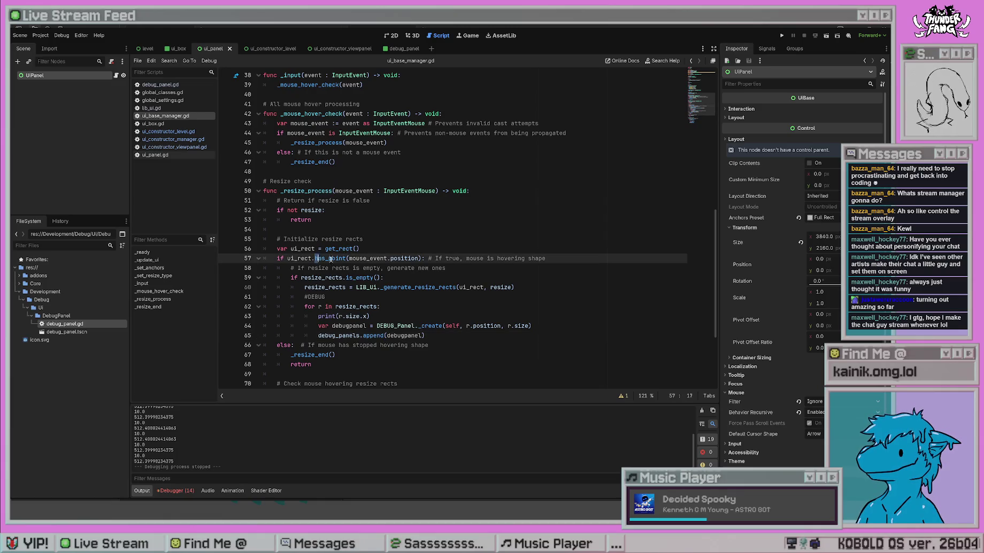
pyautogui.doubleClick(334, 260)
pyautogui.press('Down')
pyautogui.press('Down')
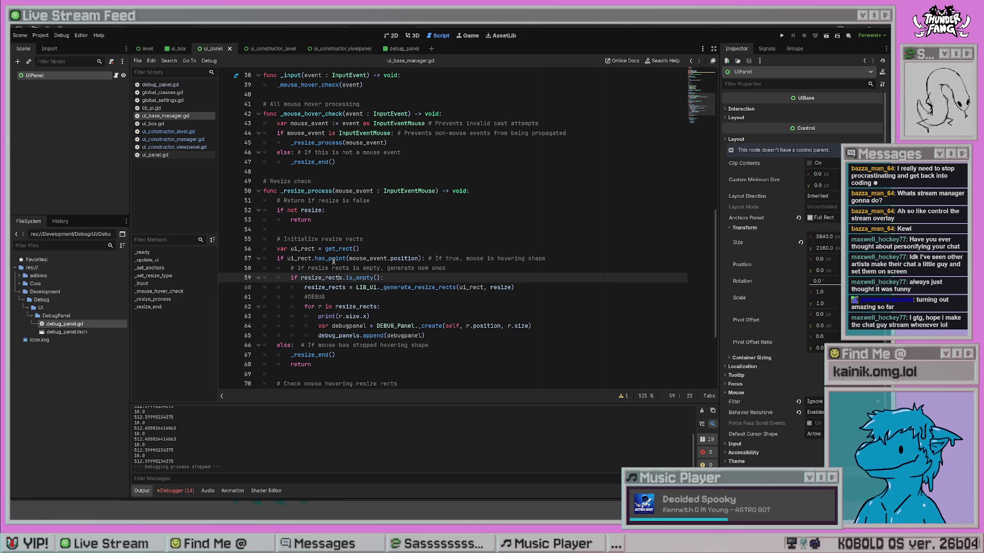
# Review the resize-rect initialization and get_rect lines, then run the project
pyautogui.click(376, 242)
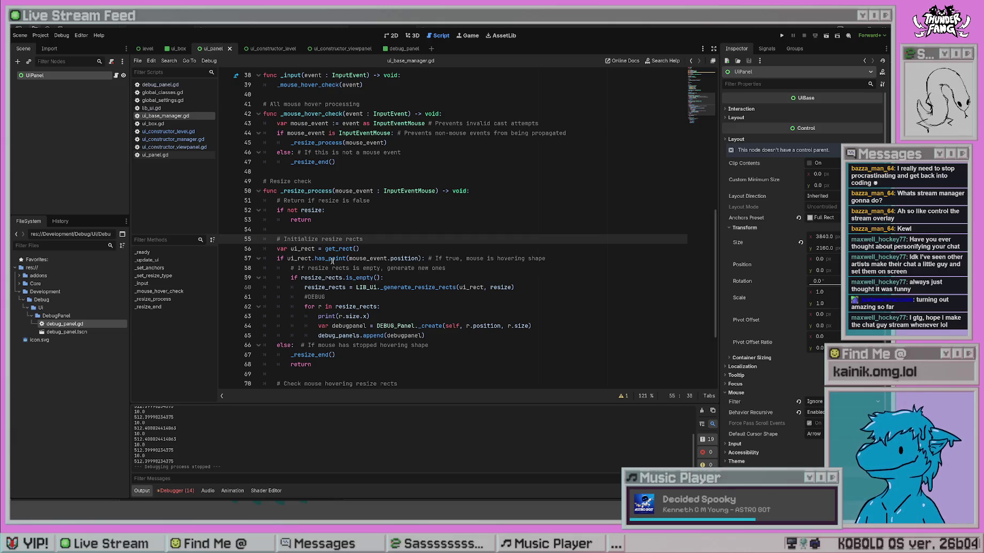
pyautogui.click(588, 260)
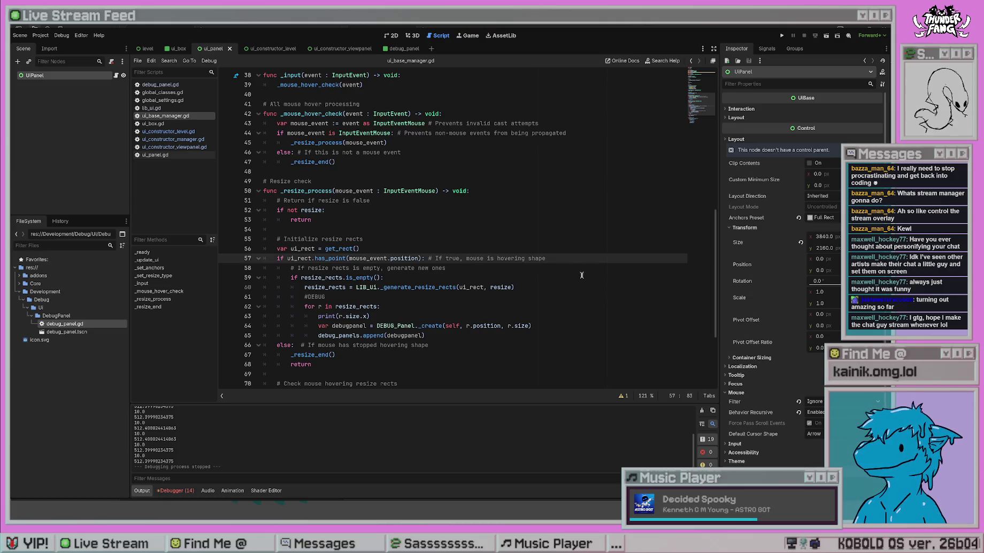
pyautogui.click(368, 248)
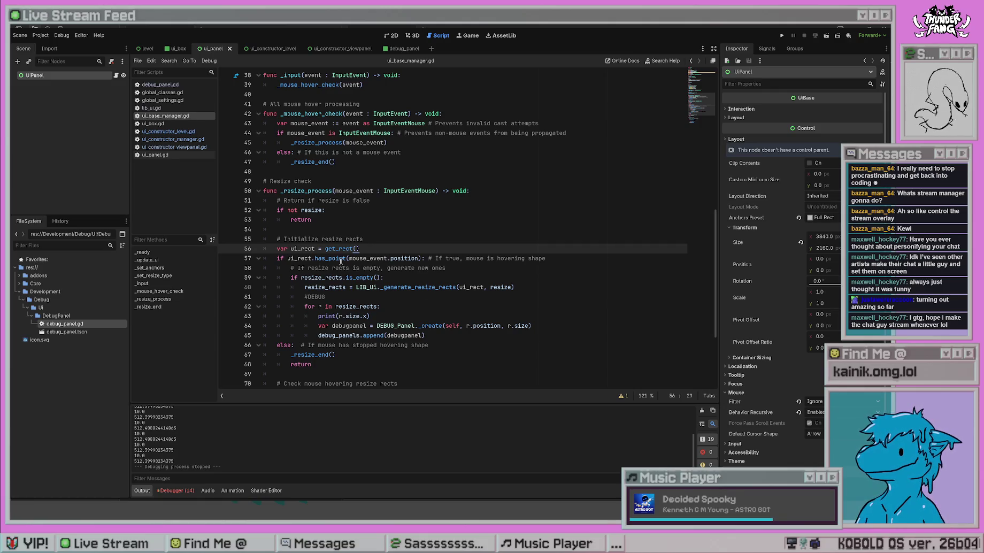
pyautogui.click(557, 211)
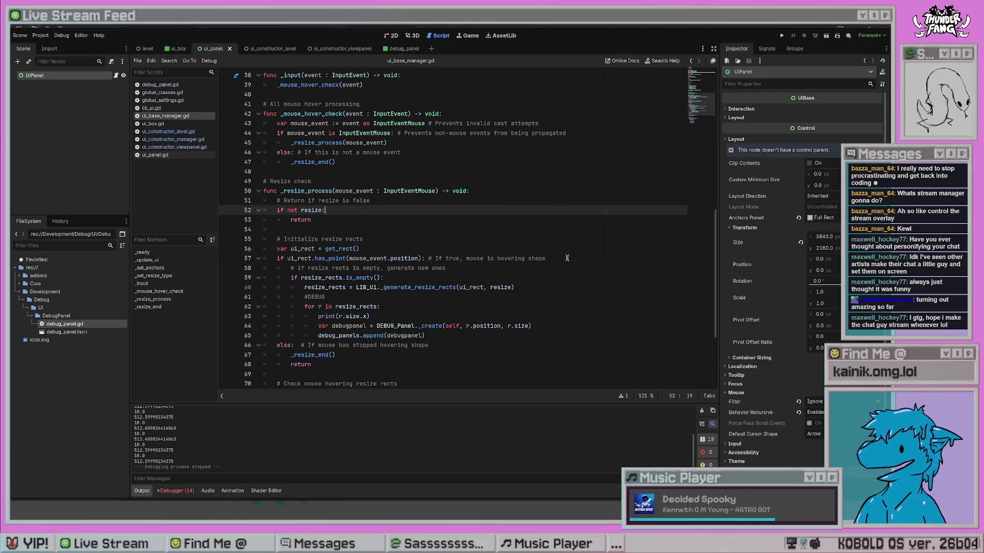
pyautogui.click(782, 36)
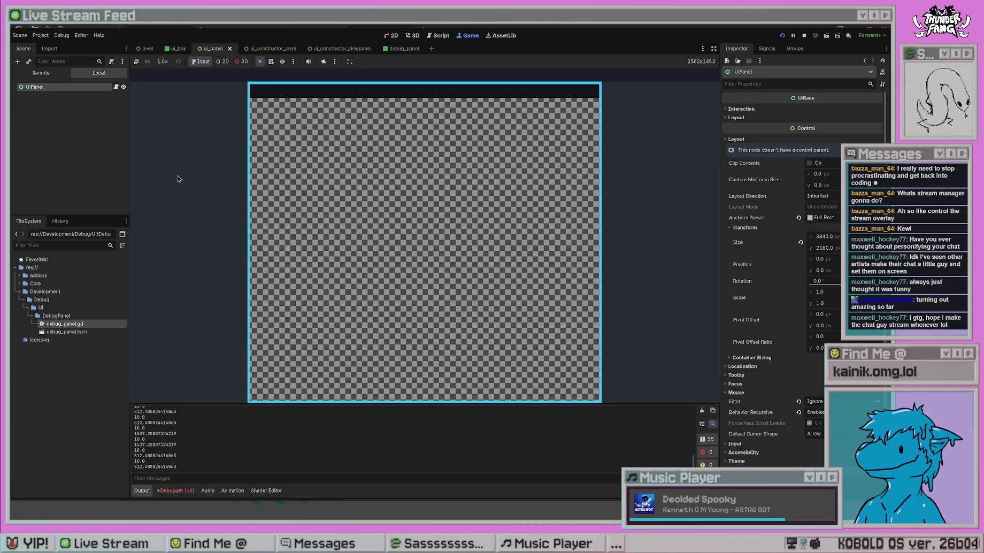
# Change main_ui_panel's Vector4 height from 1 to 0.8 in ui_constructor_level.gd and run the game
pyautogui.press('F8')
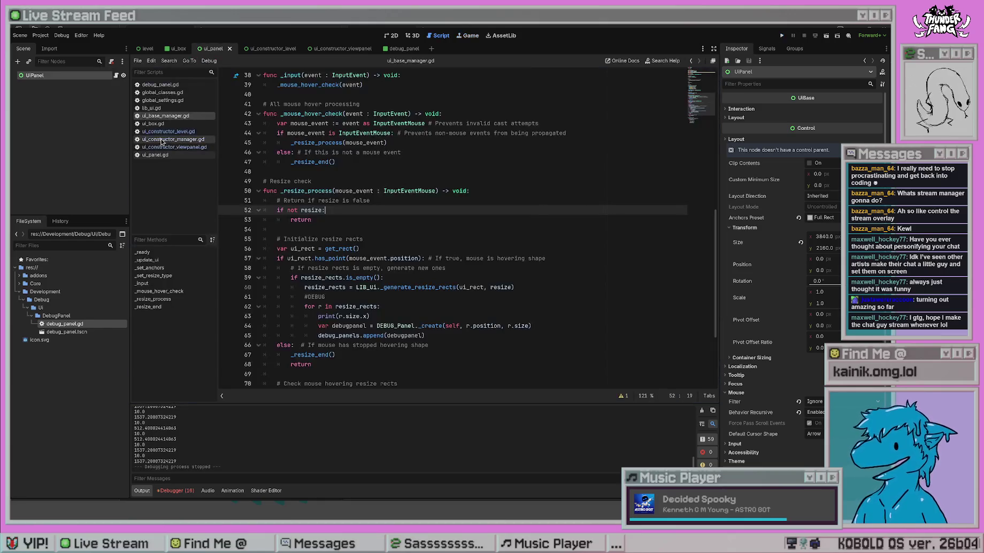
pyautogui.click(168, 131)
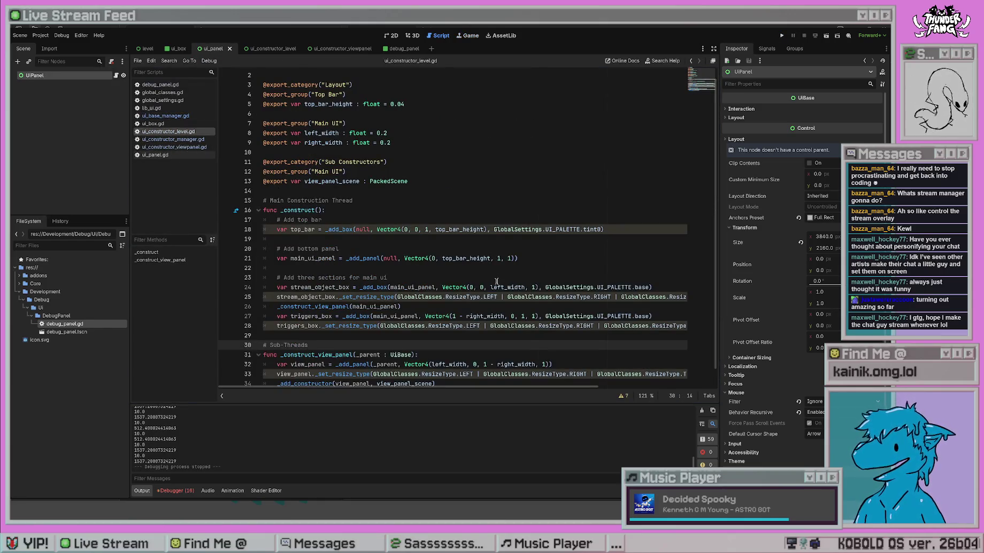
pyautogui.scroll(-1, 320, 314)
pyautogui.click(342, 253)
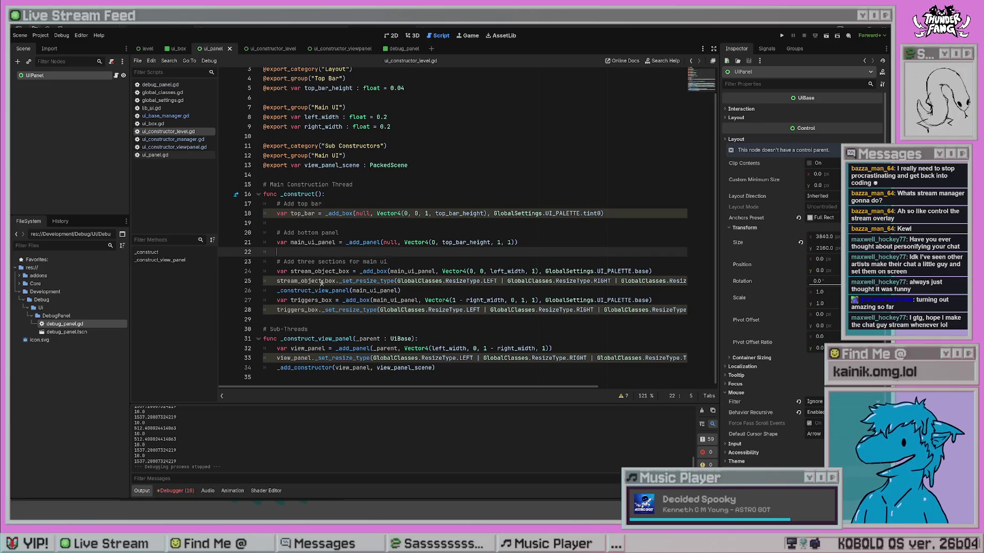
pyautogui.click(335, 232)
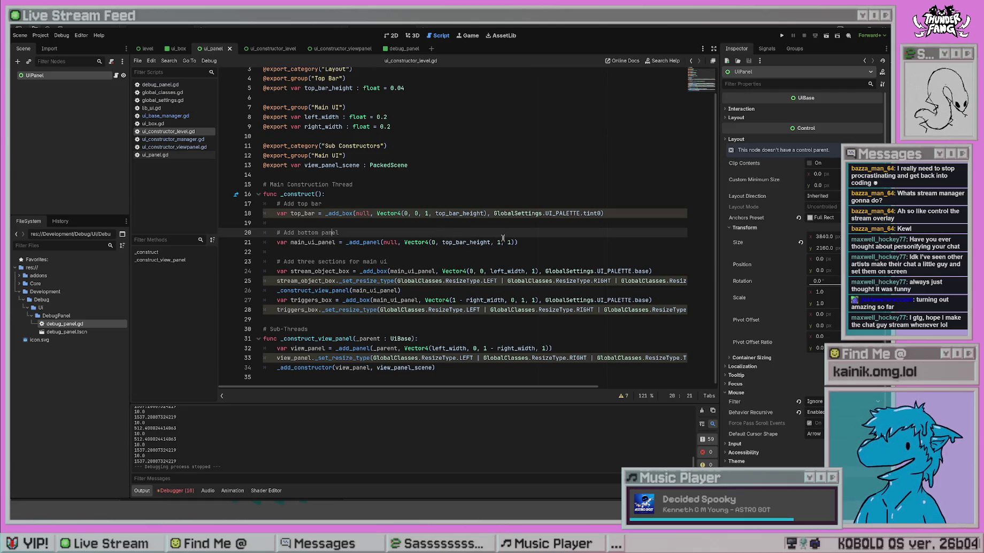
pyautogui.doubleClick(510, 242)
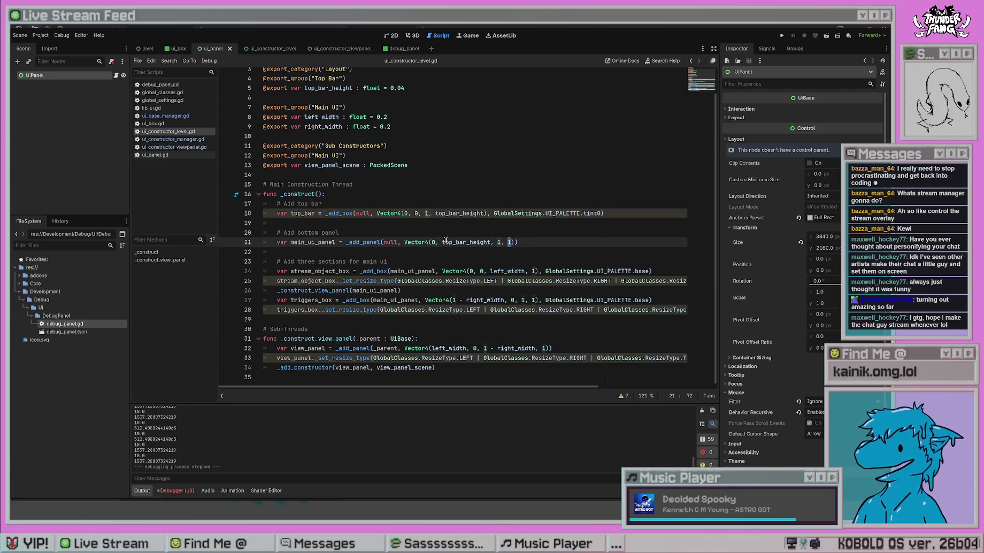
pyautogui.write('0.8')
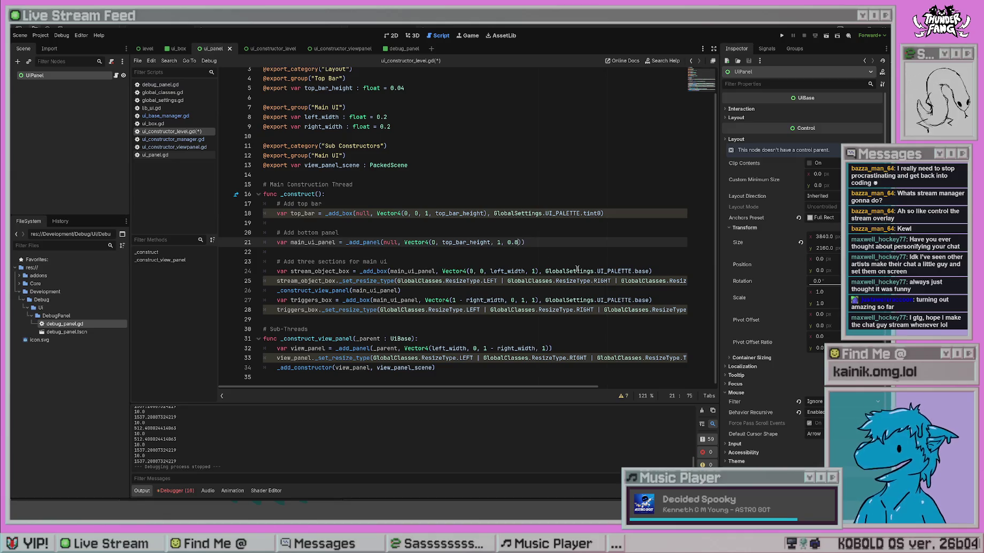
pyautogui.click(781, 36)
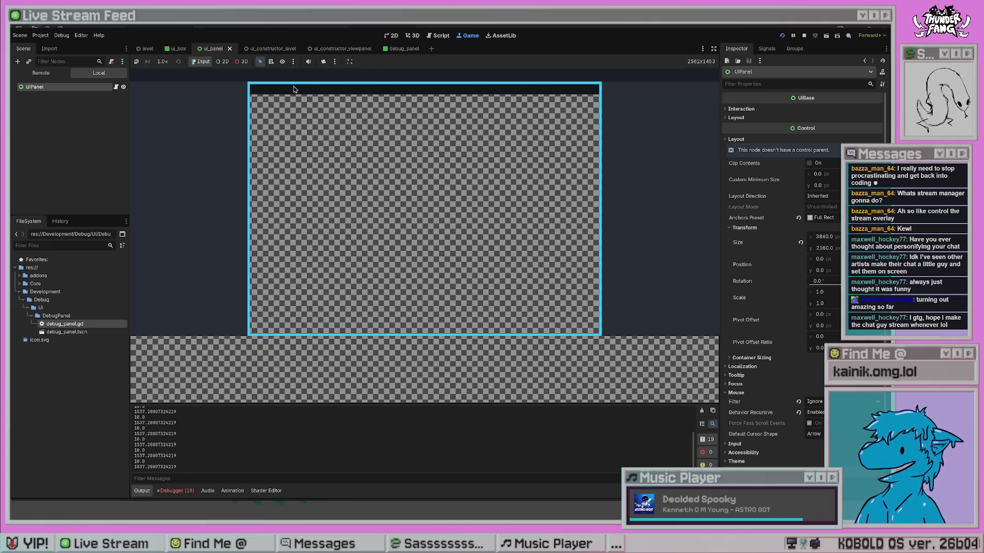
pyautogui.moveTo(203, 308)
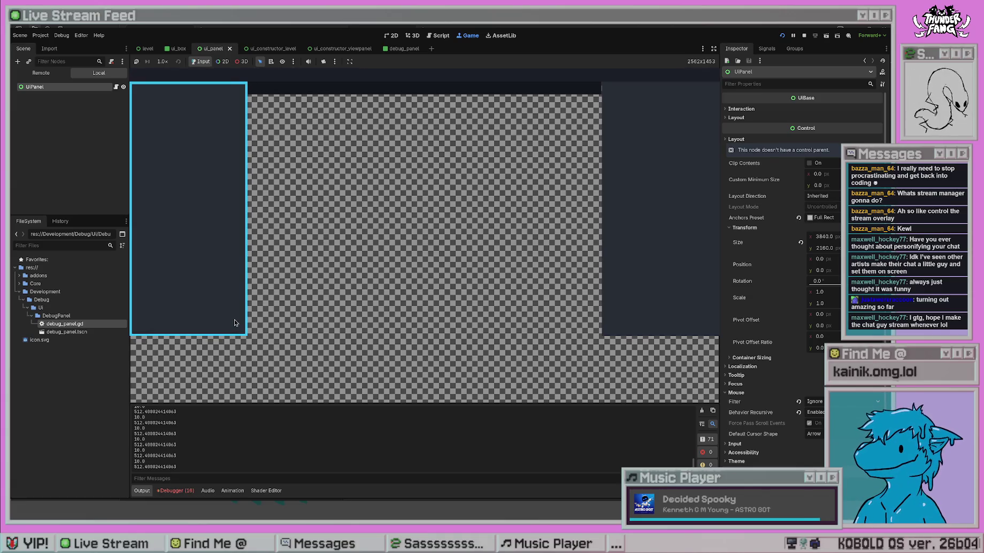
# Restore the bottom panel's height value on line 21 to 1 and test-run the game again
pyautogui.click(234, 320)
pyautogui.press('F8')
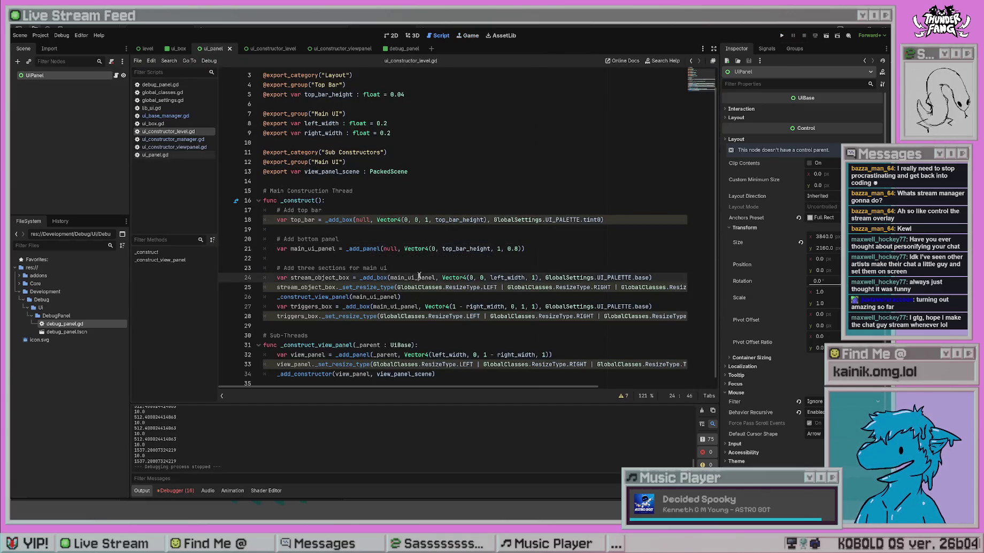
pyautogui.click(397, 185)
pyautogui.hotkey('alt', 'Left')
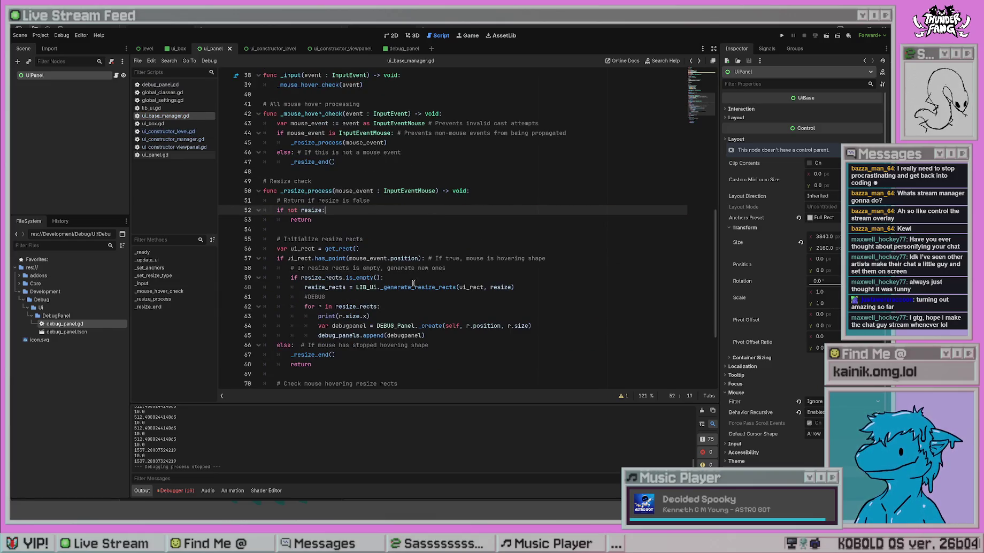
pyautogui.hotkey('alt', 'Right')
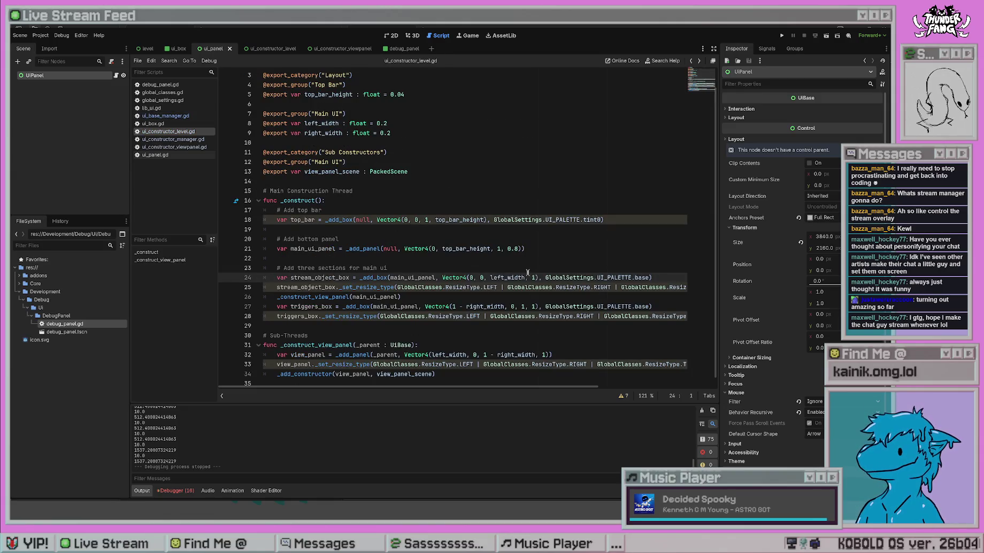
pyautogui.click(509, 248)
pyautogui.press('F5')
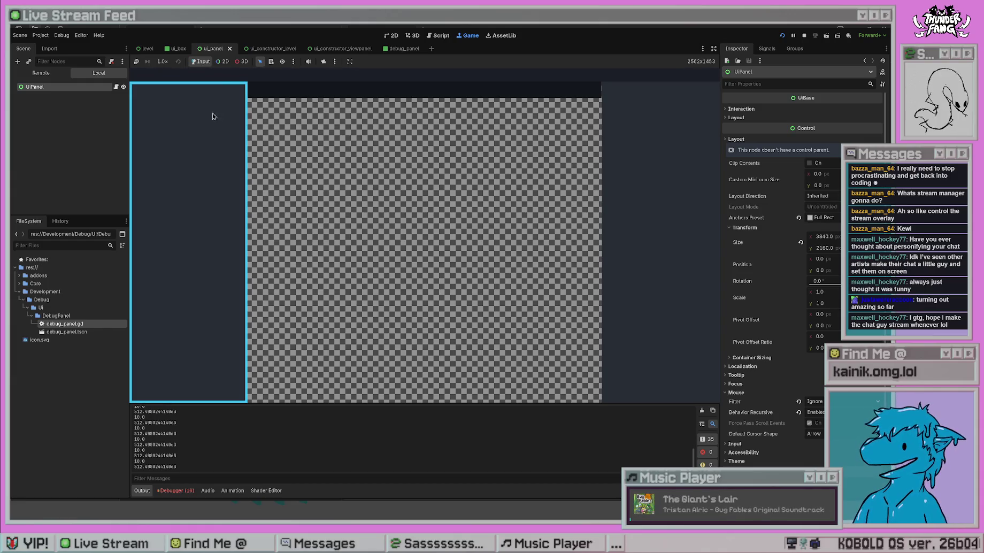
pyautogui.press('F8')
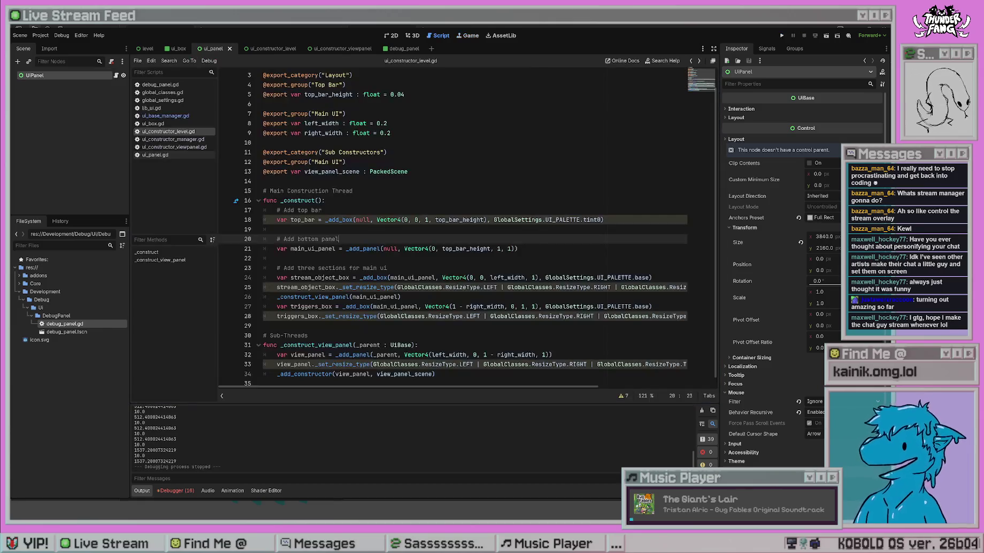
pyautogui.click(573, 288)
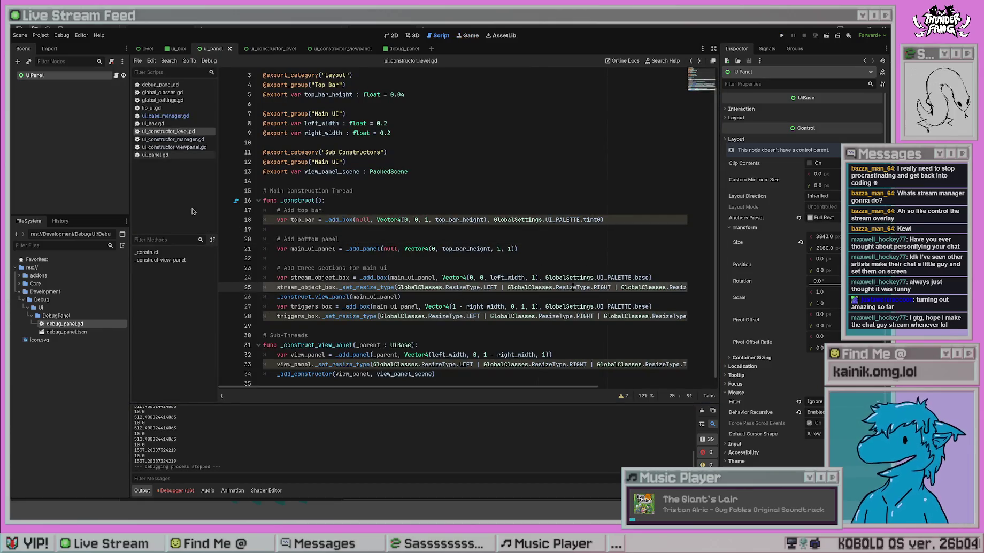
pyautogui.click(173, 139)
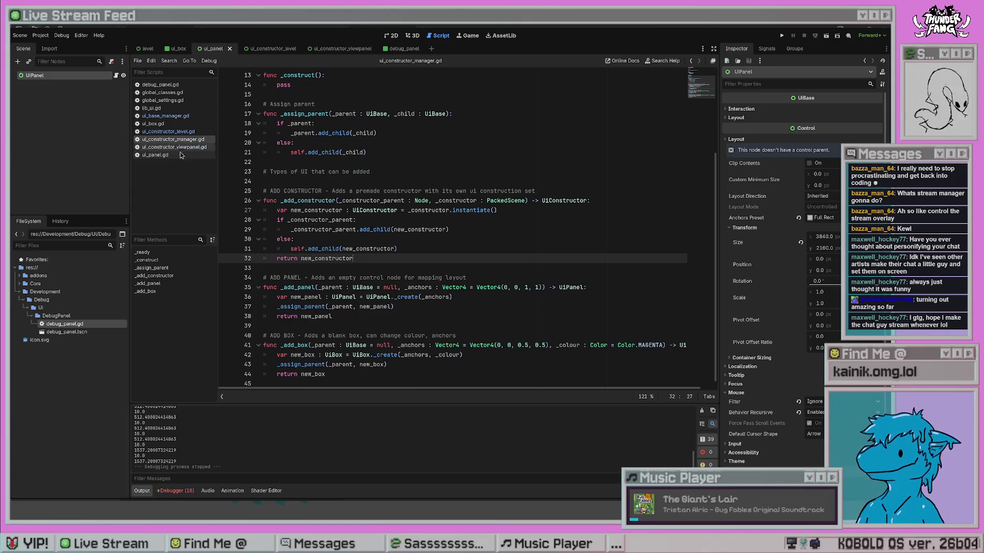
pyautogui.click(550, 325)
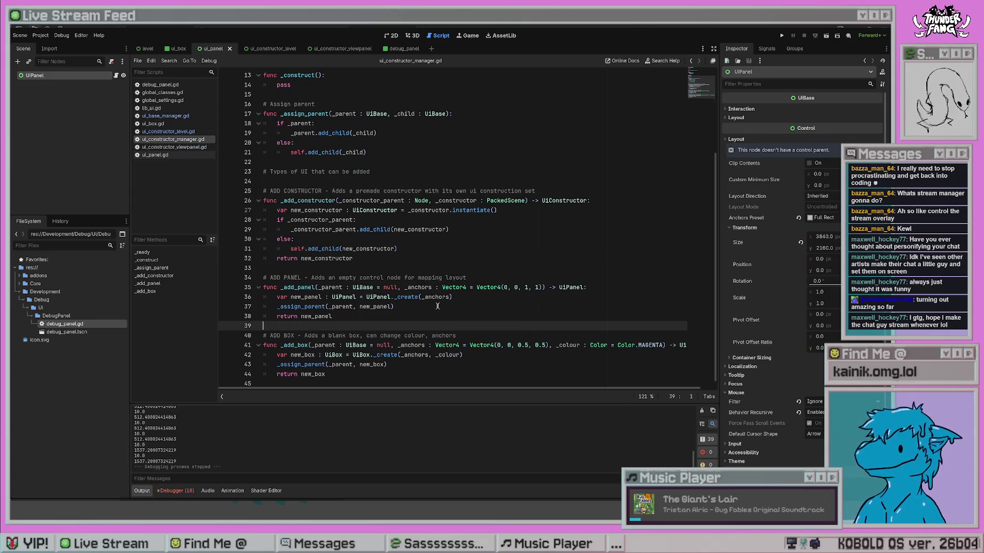
pyautogui.click(781, 35)
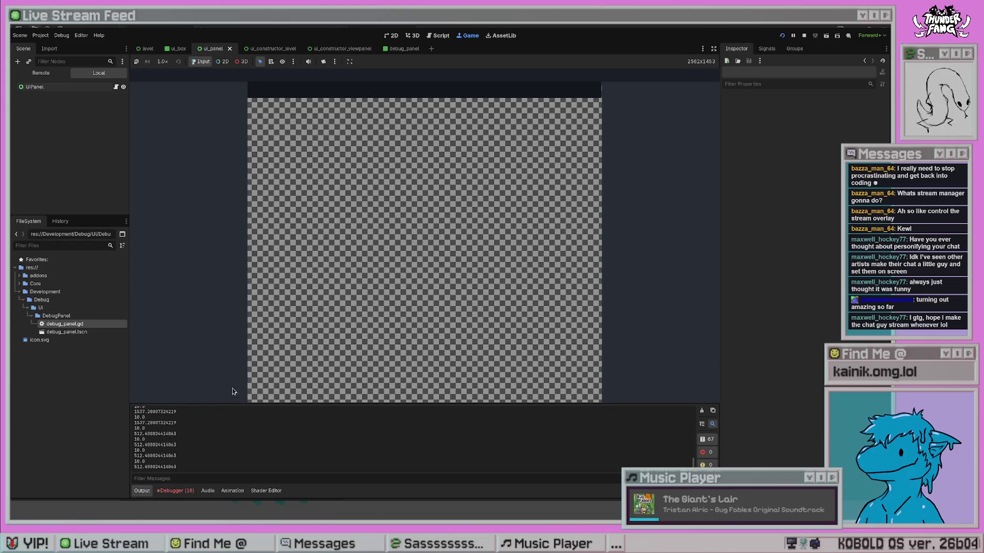
pyautogui.press('F8')
pyautogui.click(374, 258)
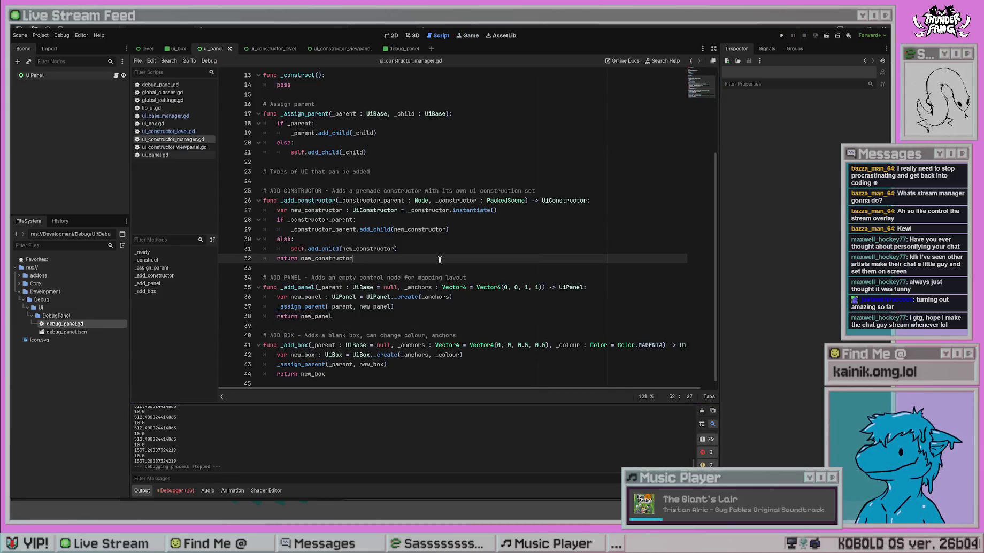
pyautogui.click(161, 132)
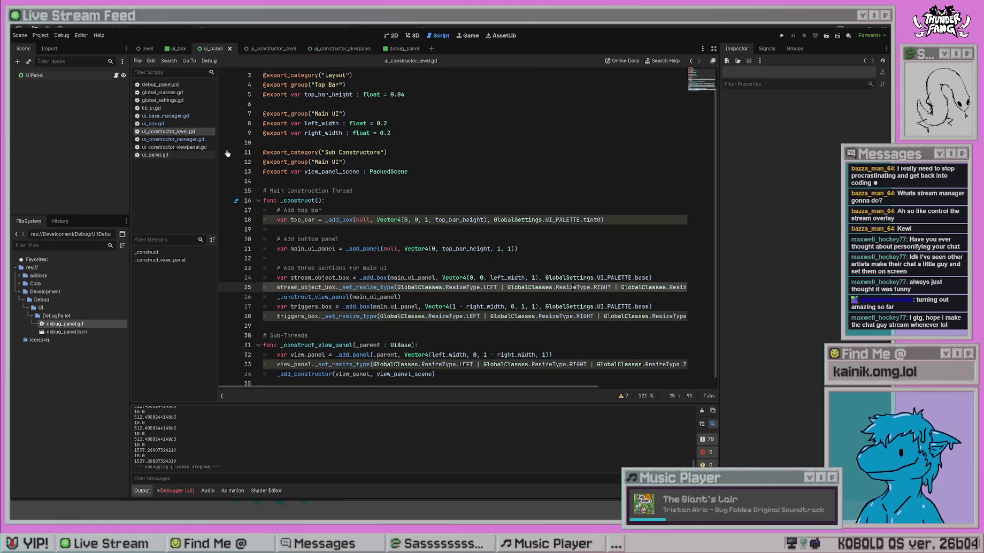
pyautogui.click(160, 123)
# Scroll ui_base_manager.gd to the _resize_process hover check and get_rect lines
pyautogui.click(175, 116)
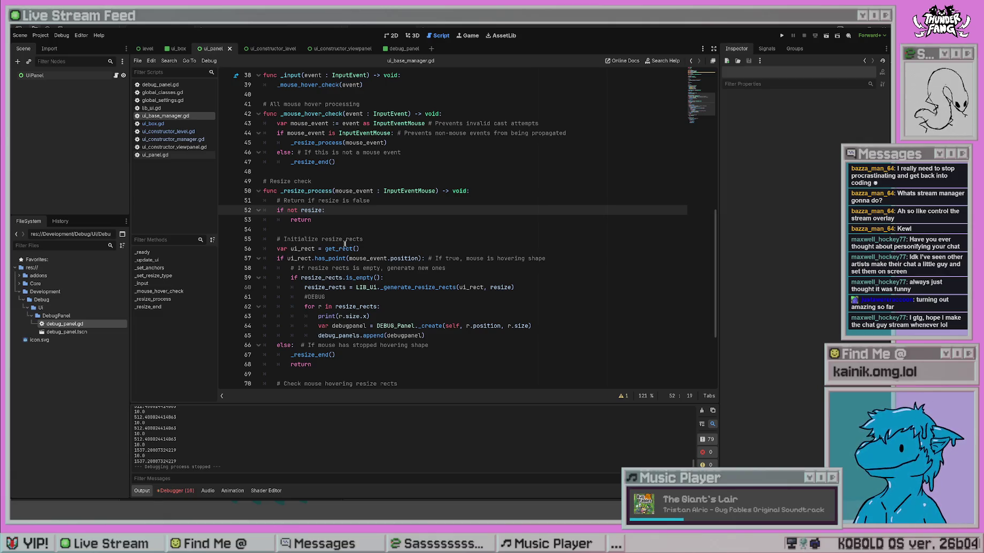
pyautogui.click(376, 231)
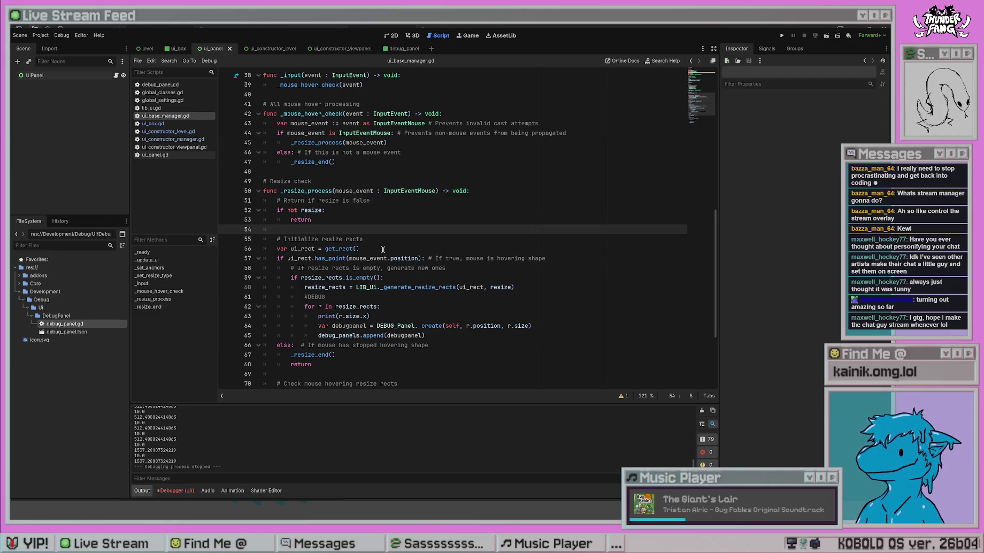
pyautogui.scroll(12, 389, 257)
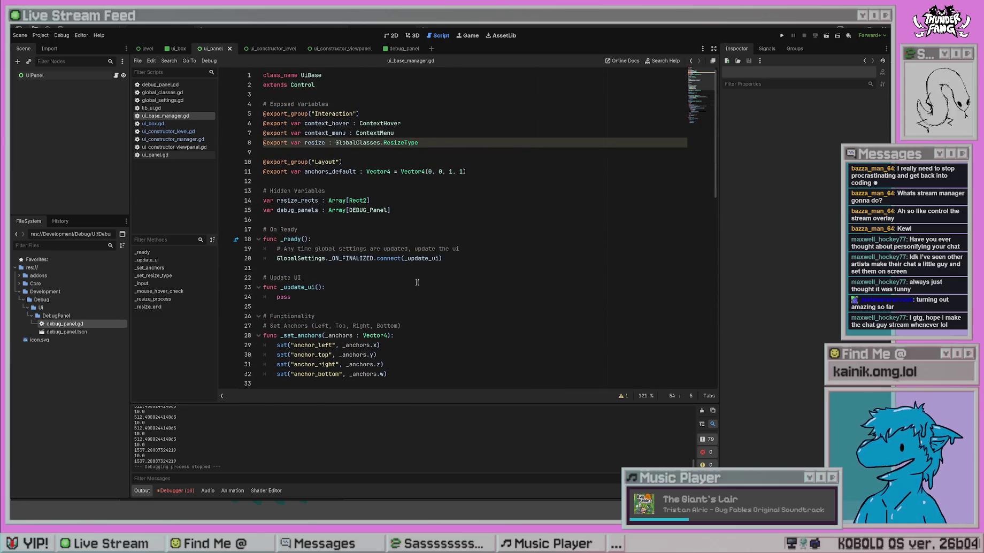
pyautogui.scroll(-11, 417, 281)
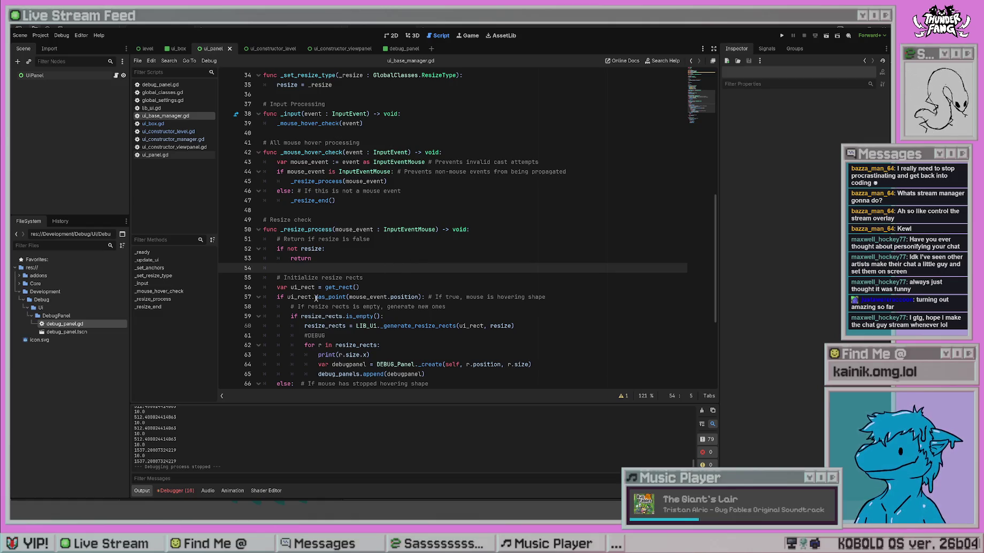
pyautogui.click(449, 211)
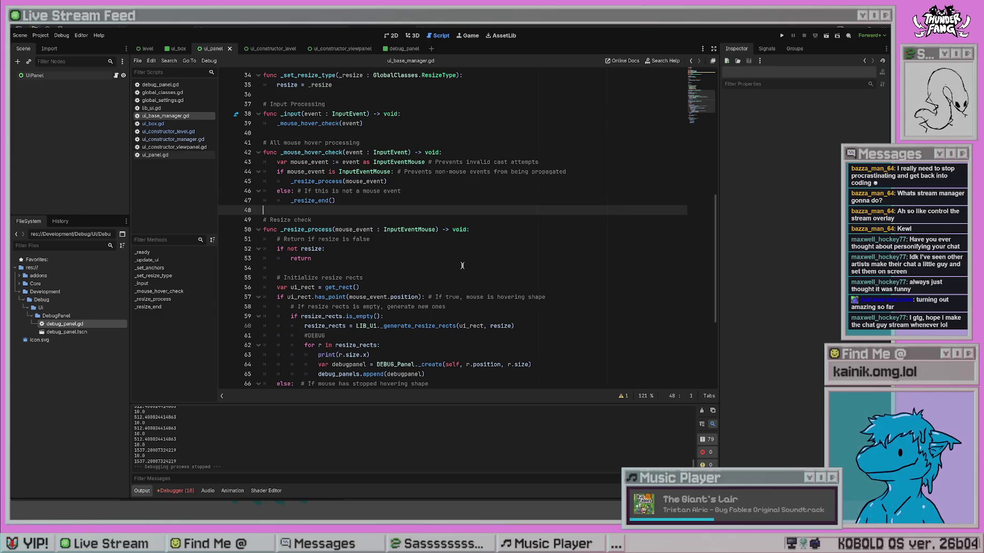
pyautogui.scroll(-1, 462, 265)
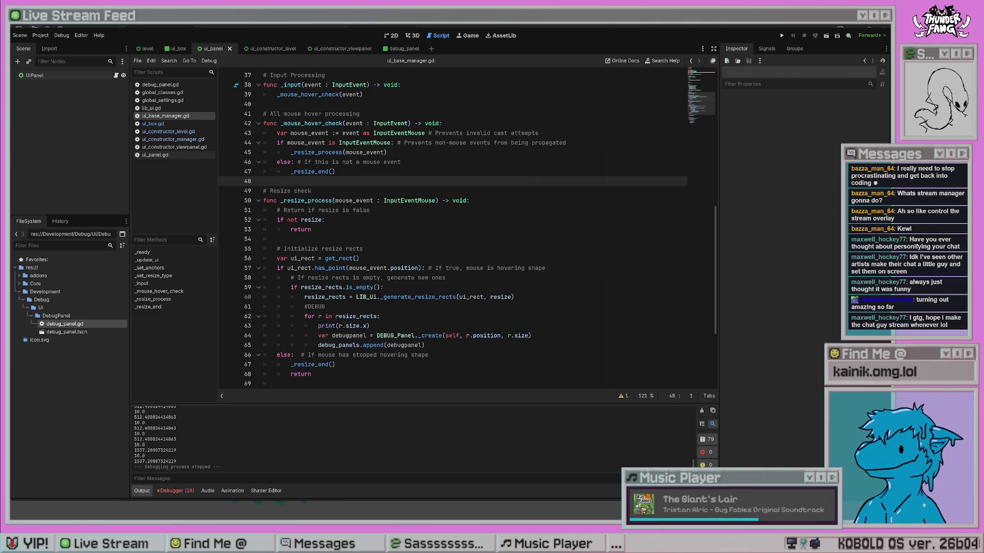
pyautogui.click(517, 254)
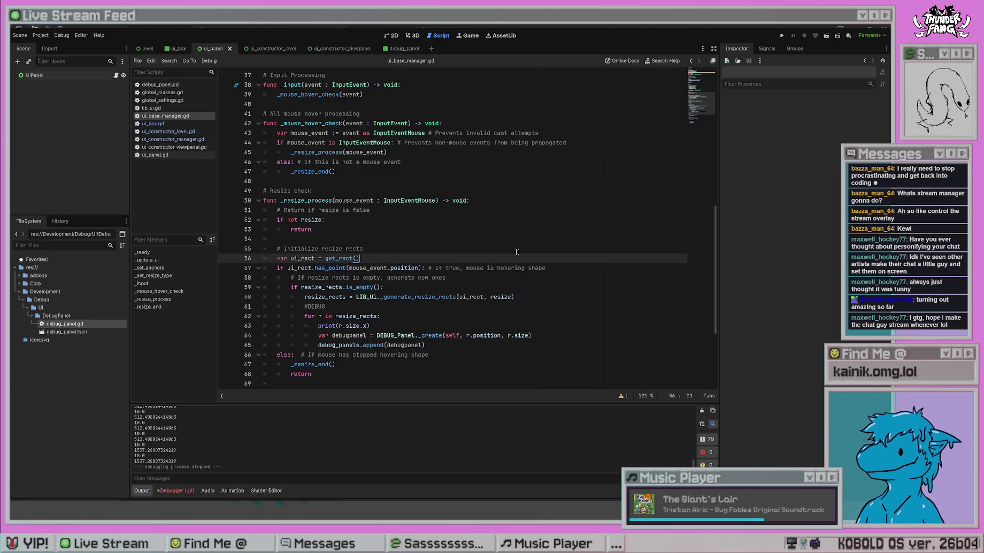
# Add DEBUG_Panel._create(self, ui_rect.position, ui_rect.size) below the get_rect line and run the project
pyautogui.press('Return')
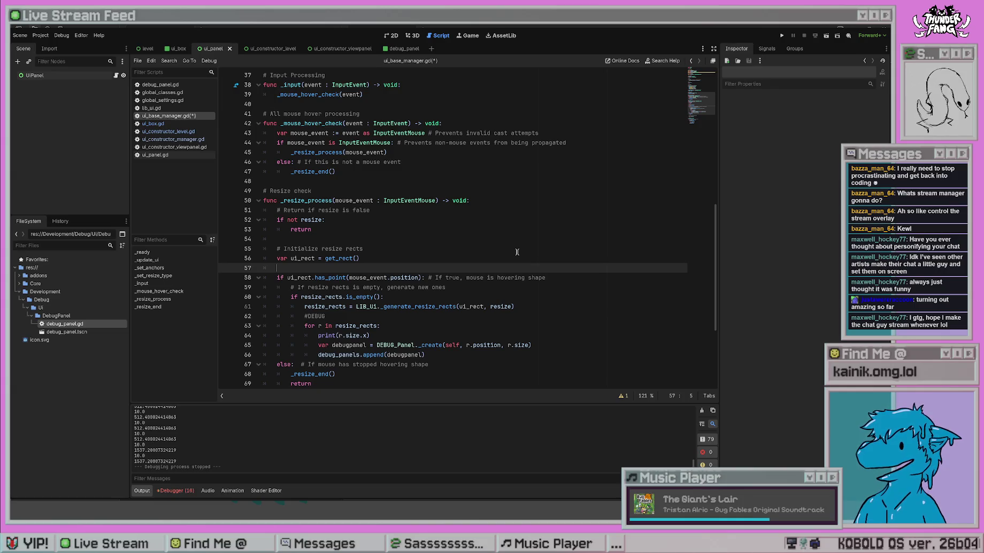
pyautogui.write('Debu')
pyautogui.press('Down')
pyautogui.press('Return')
pyautogui.write('._c')
pyautogui.press('Return')
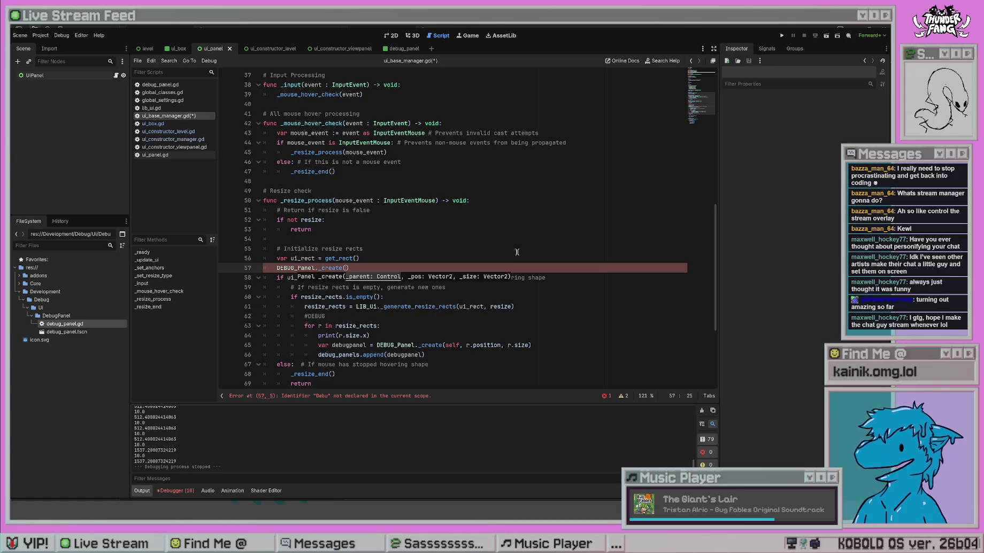
pyautogui.write('self, ')
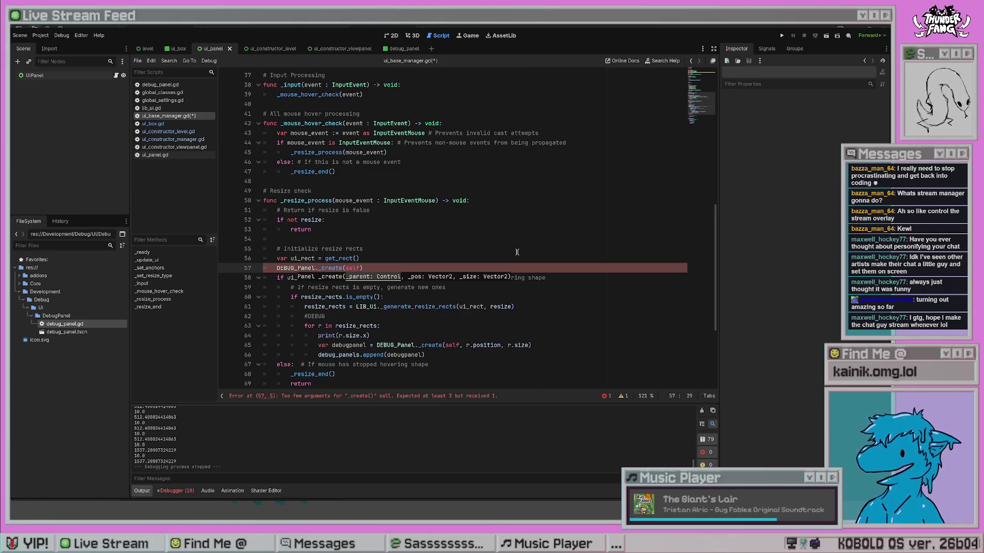
pyautogui.write('ui_re')
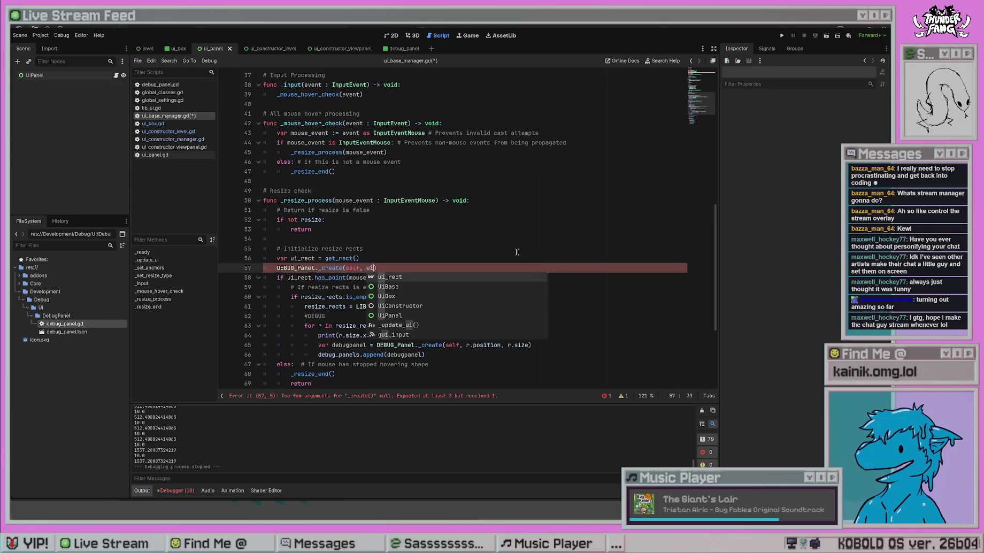
pyautogui.press('Return')
pyautogui.write('.position, ')
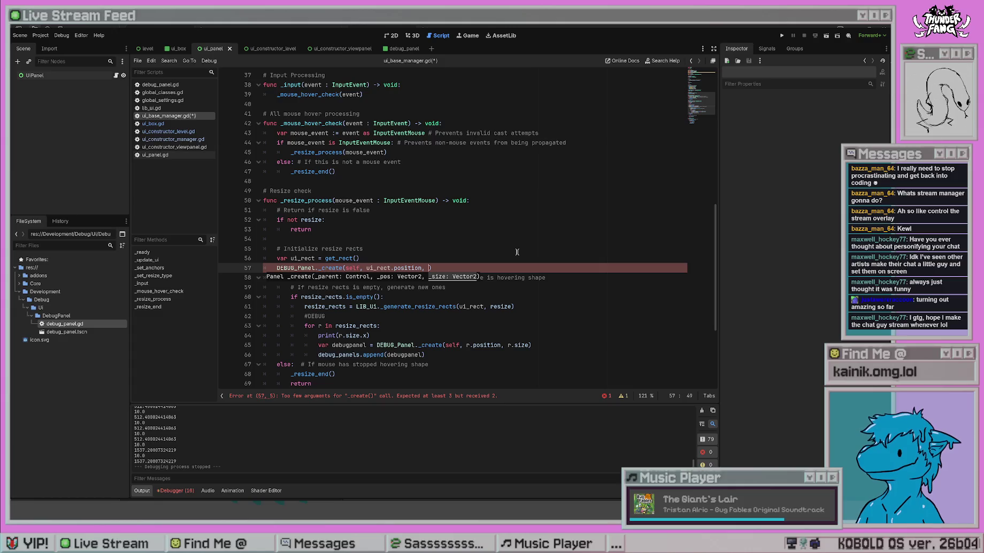
pyautogui.write('ui_rect.s')
pyautogui.press('Return')
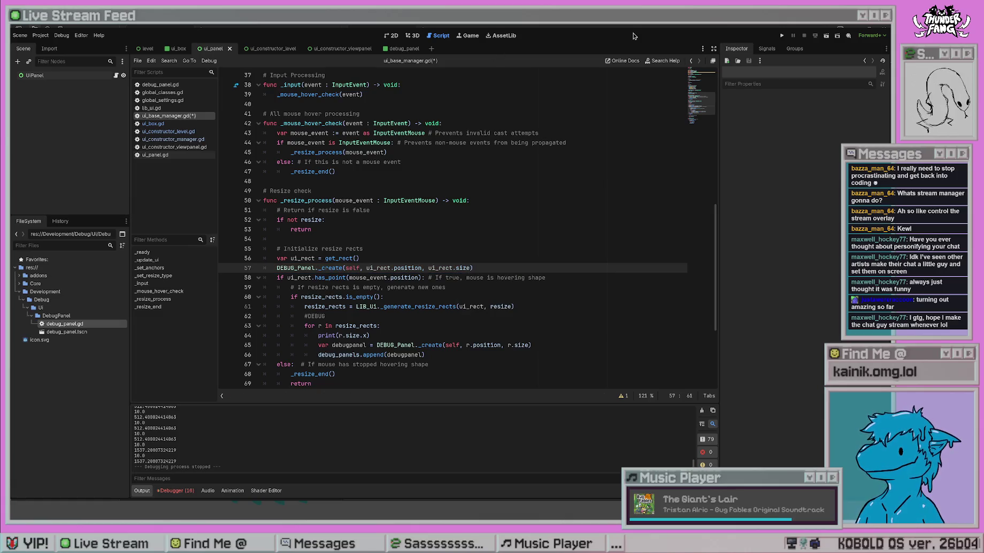
pyautogui.click(781, 35)
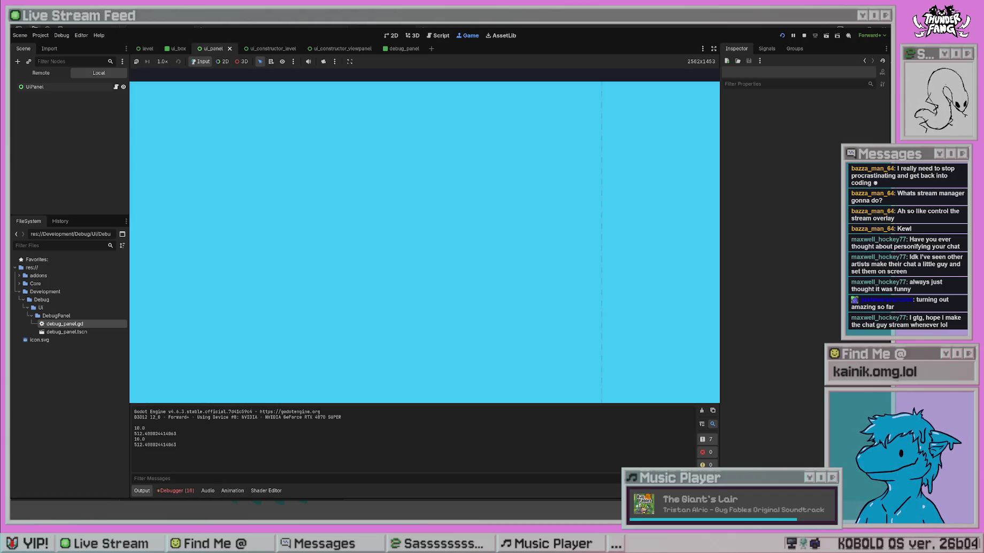
# Stop the game and move the DEBUG_Panel._create line, indented, inside the has_point if block
pyautogui.click(803, 35)
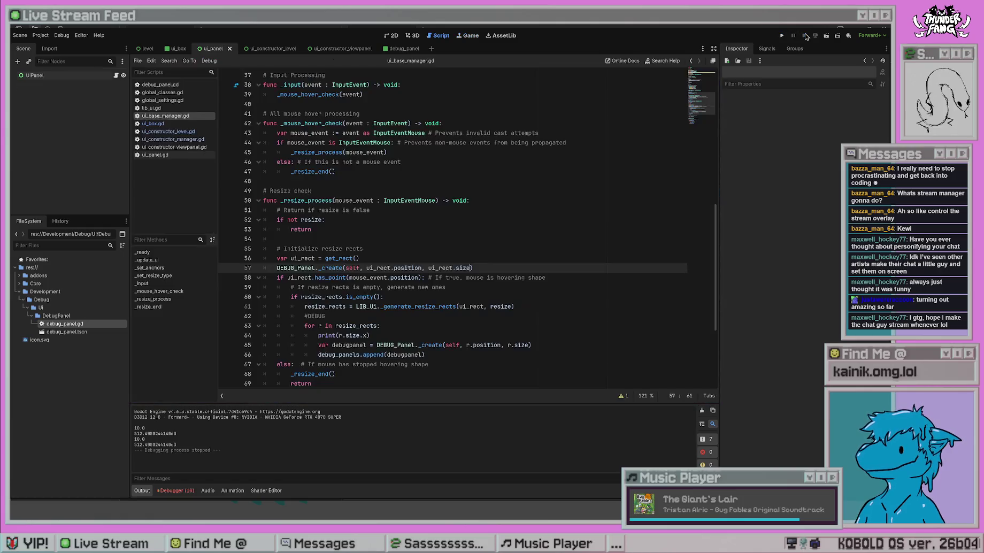
pyautogui.click(440, 297)
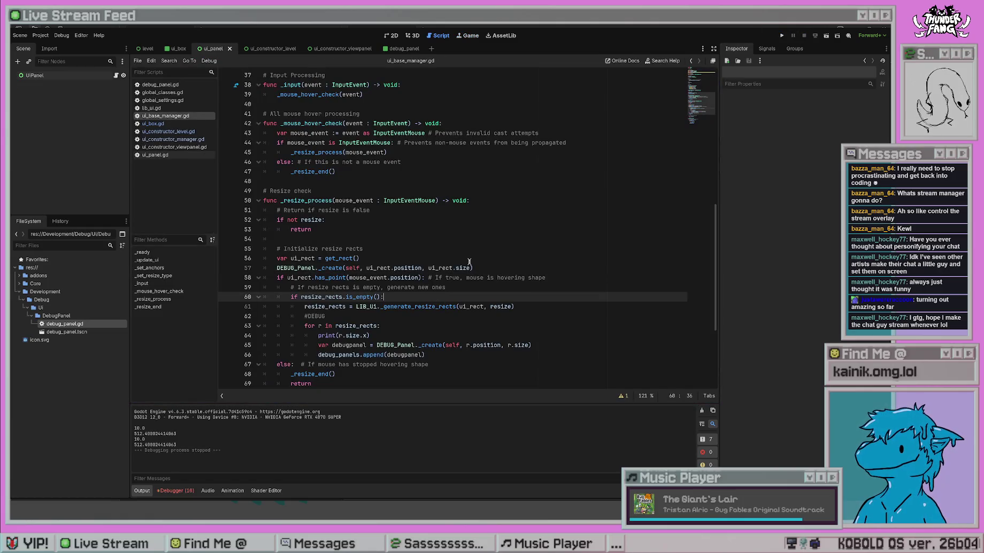
pyautogui.click(506, 267)
pyautogui.hotkey('alt', 'Down')
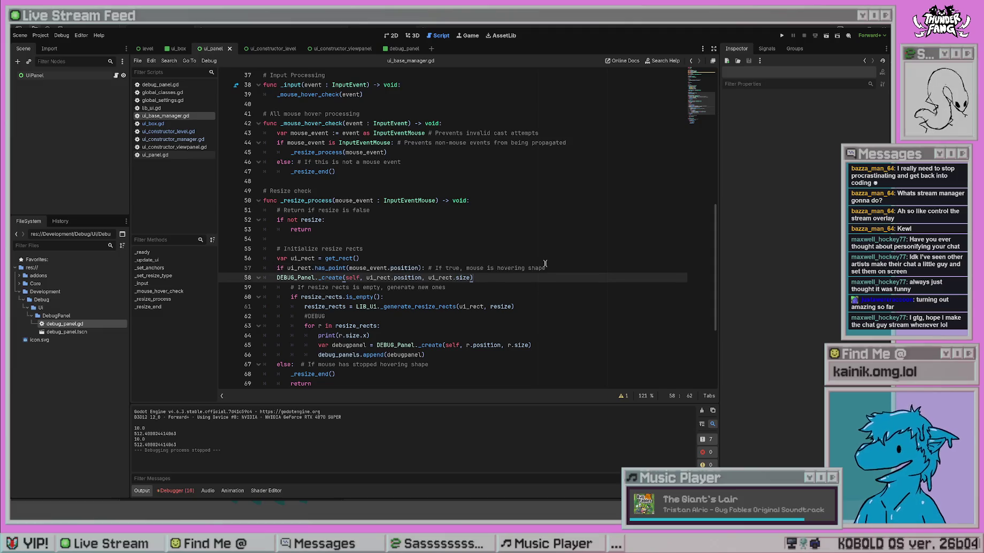
pyautogui.press('Home')
pyautogui.press('Tab')
pyautogui.click(570, 239)
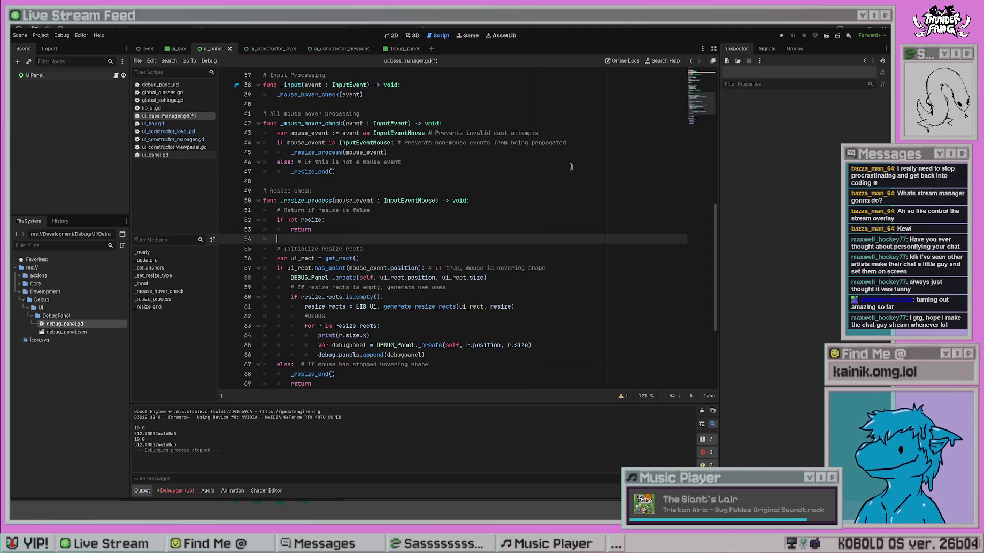
# Test-run the hover check twice, then select the whole DEBUG_Panel._create line
pyautogui.click(782, 33)
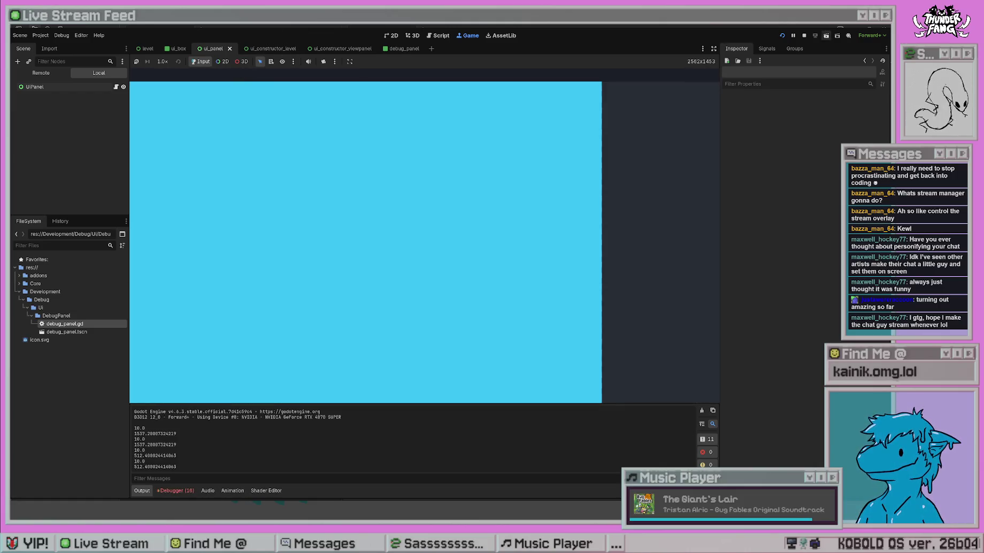
pyautogui.click(804, 35)
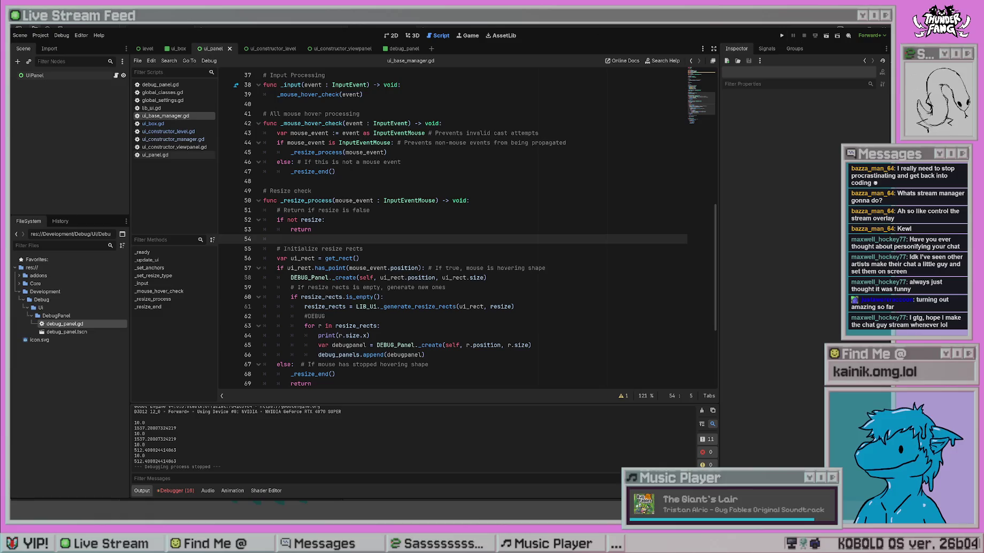
pyautogui.click(781, 35)
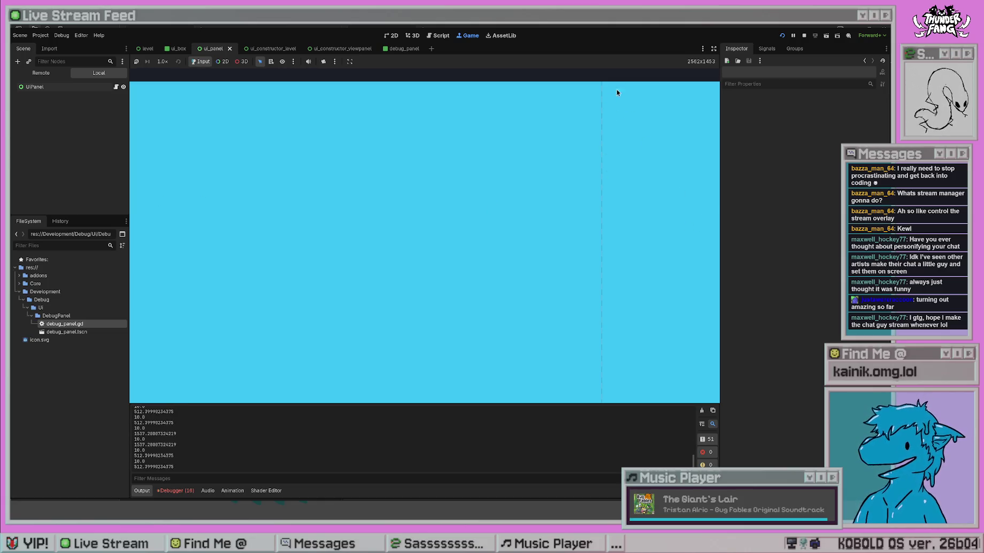
pyautogui.press('F8')
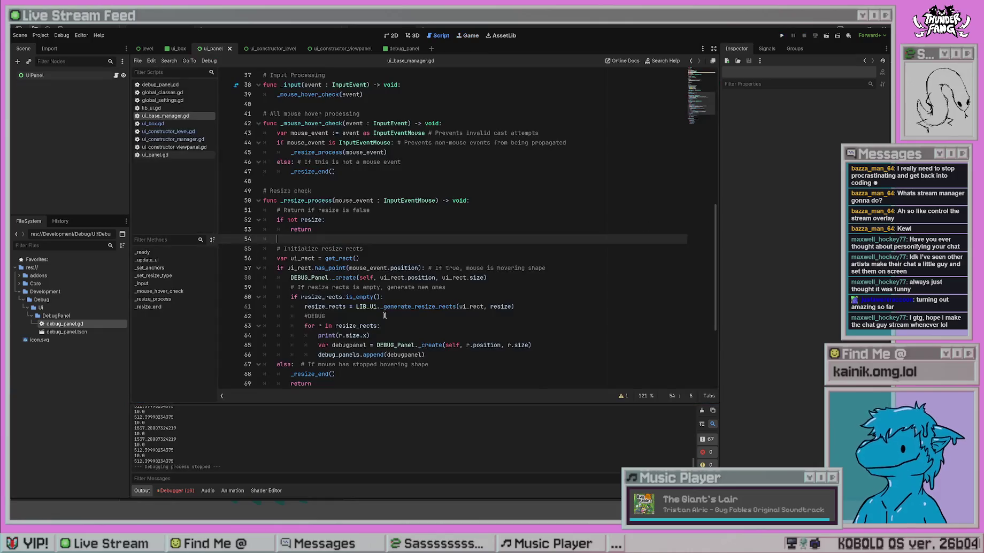
pyautogui.click(398, 306)
pyautogui.moveTo(503, 277)
pyautogui.mouseDown()
pyautogui.moveTo(278, 269)
pyautogui.moveTo(257, 278)
pyautogui.mouseUp()
# Read the Rect2 has_point documentation, then return to the get_rect line in ui_base_manager.gd
pyautogui.click(533, 309)
pyautogui.keyDown('ctrl'); pyautogui.click(330, 268); pyautogui.keyUp('ctrl')
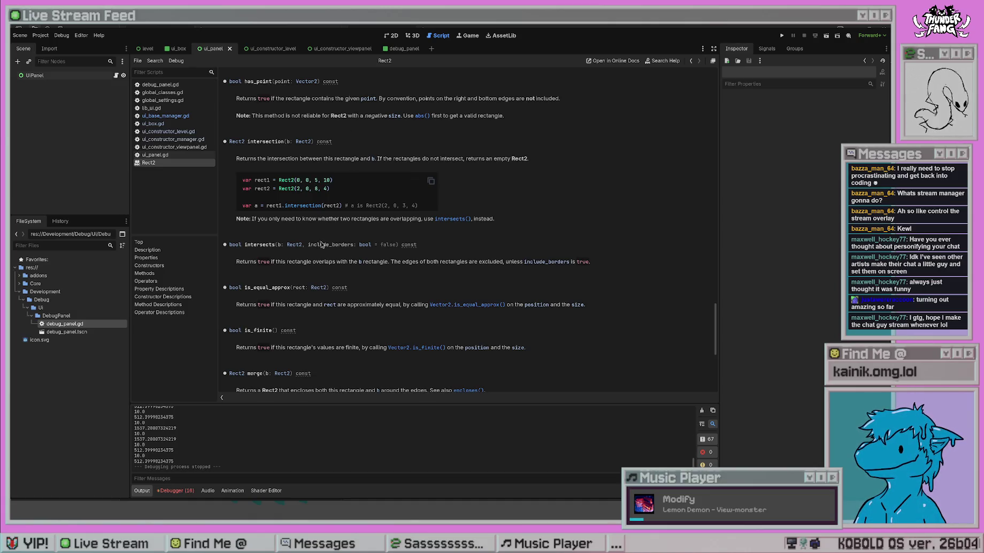
pyautogui.scroll(-2, 366, 291)
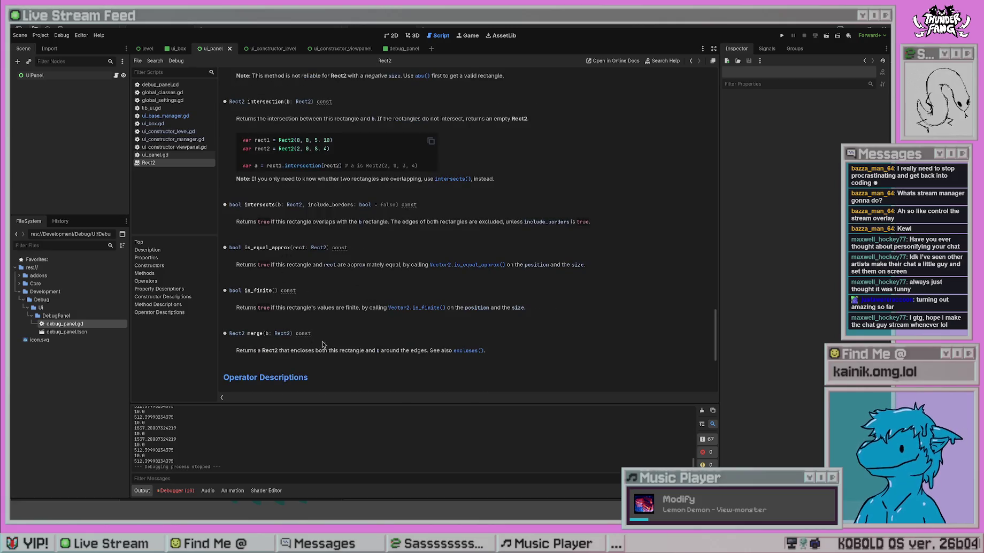
pyautogui.scroll(-2, 341, 342)
pyautogui.scroll(-3, 344, 343)
pyautogui.scroll(6, 346, 325)
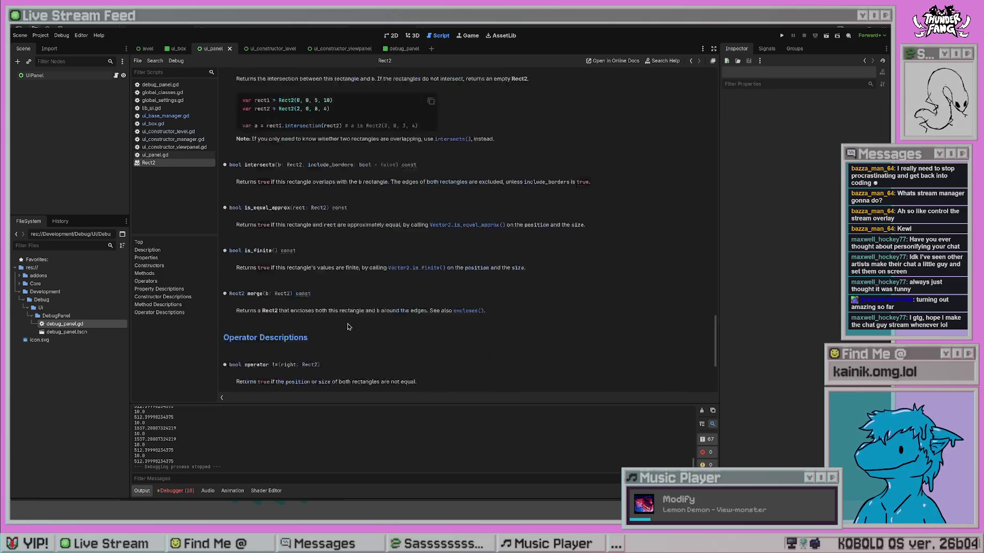
pyautogui.scroll(2, 348, 323)
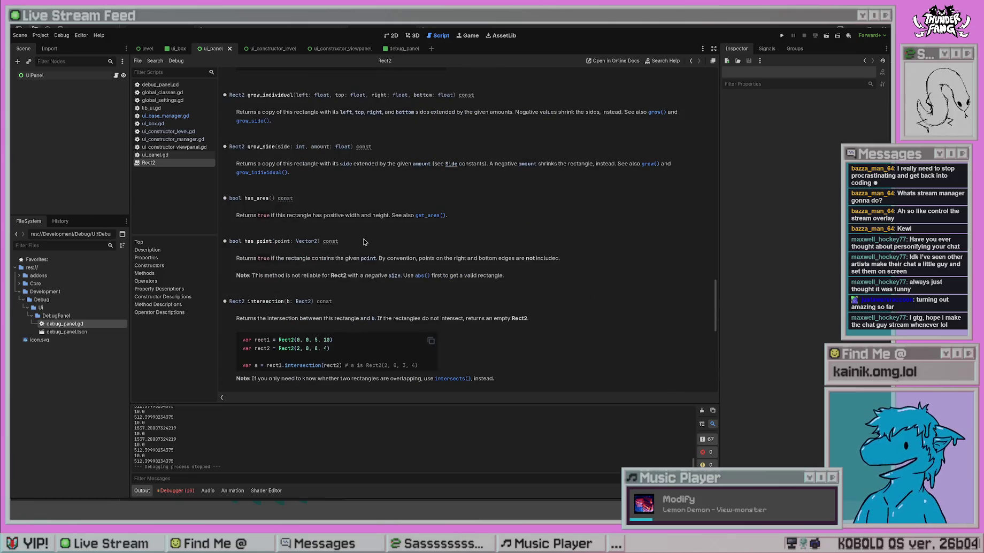
pyautogui.scroll(1, 363, 242)
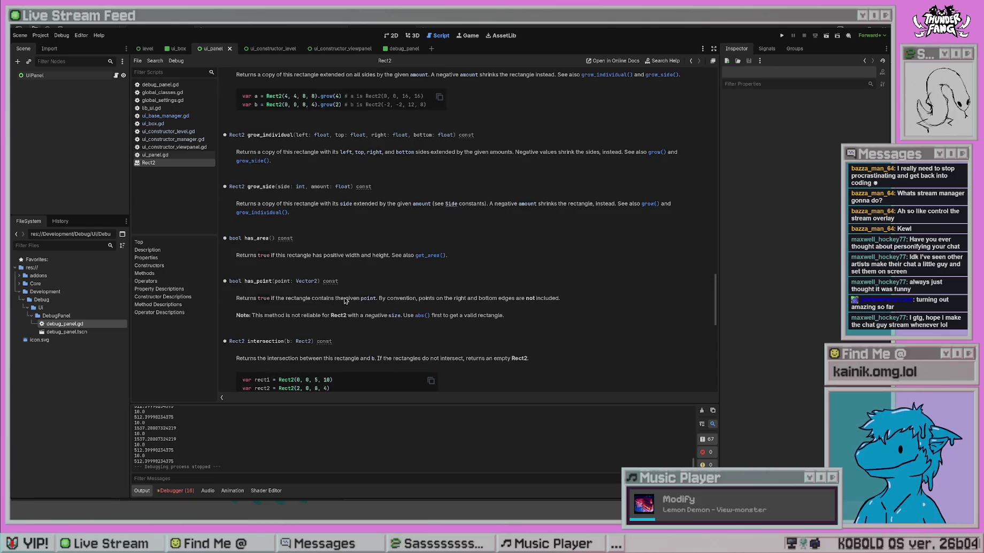
pyautogui.scroll(4, 355, 289)
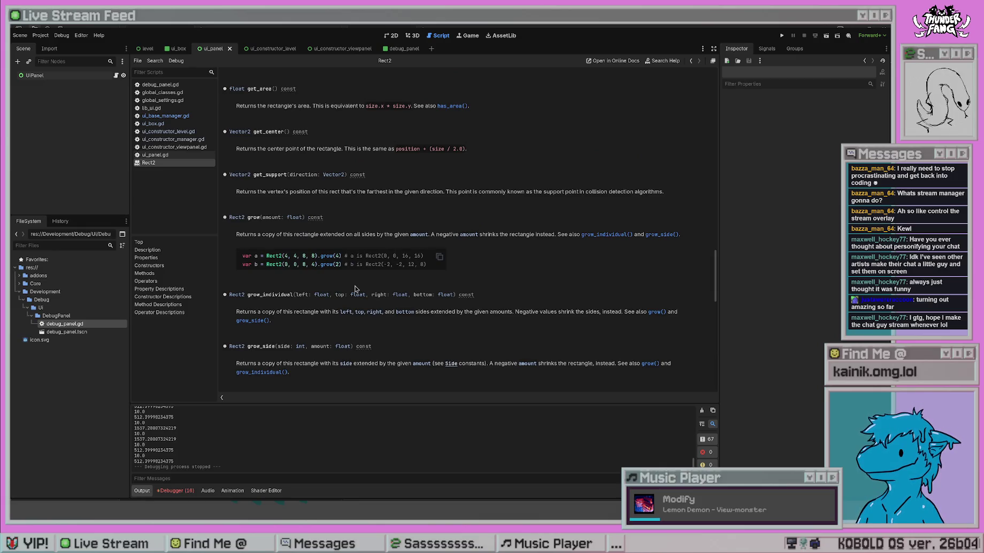
pyautogui.scroll(3, 355, 288)
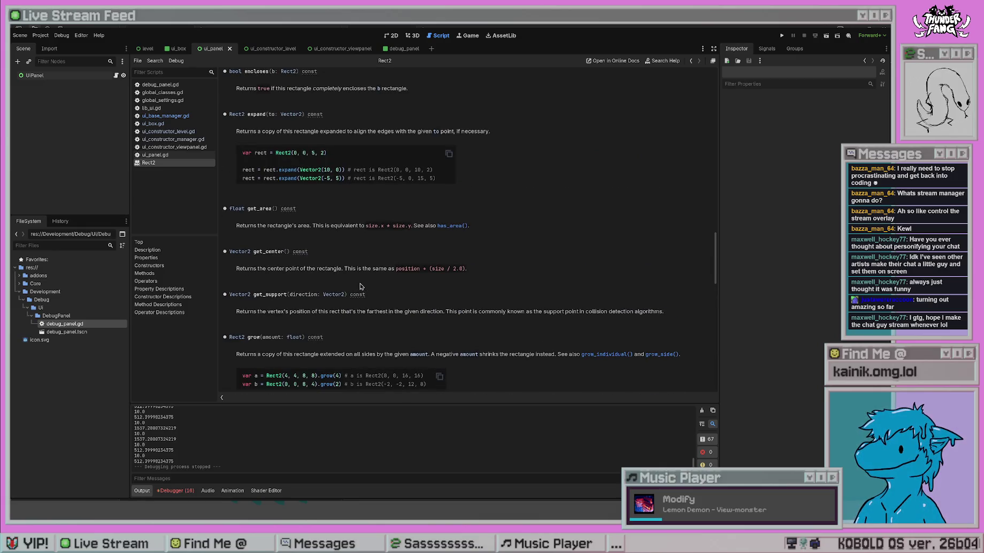
pyautogui.scroll(1, 366, 255)
pyautogui.scroll(4, 366, 255)
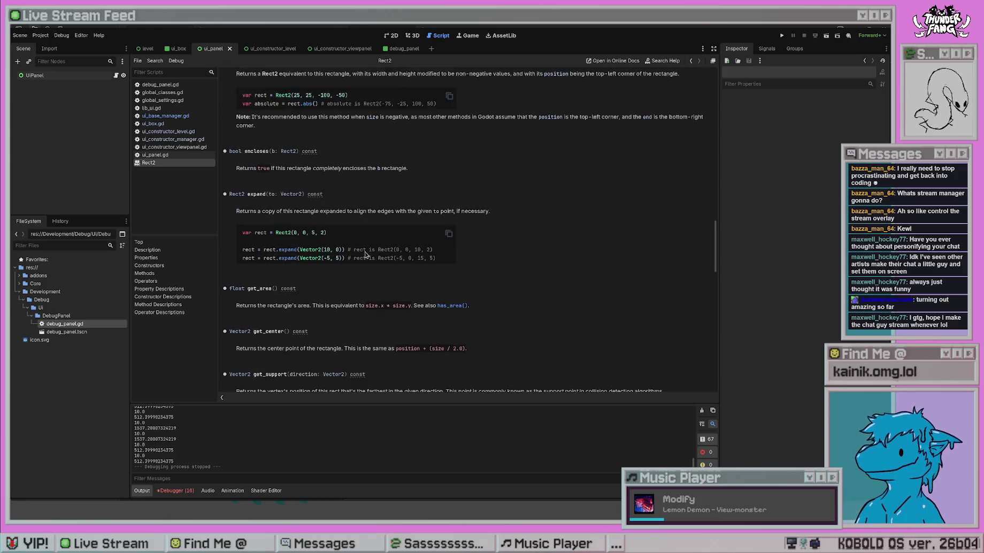
pyautogui.scroll(-2, 365, 255)
pyautogui.scroll(-8, 366, 255)
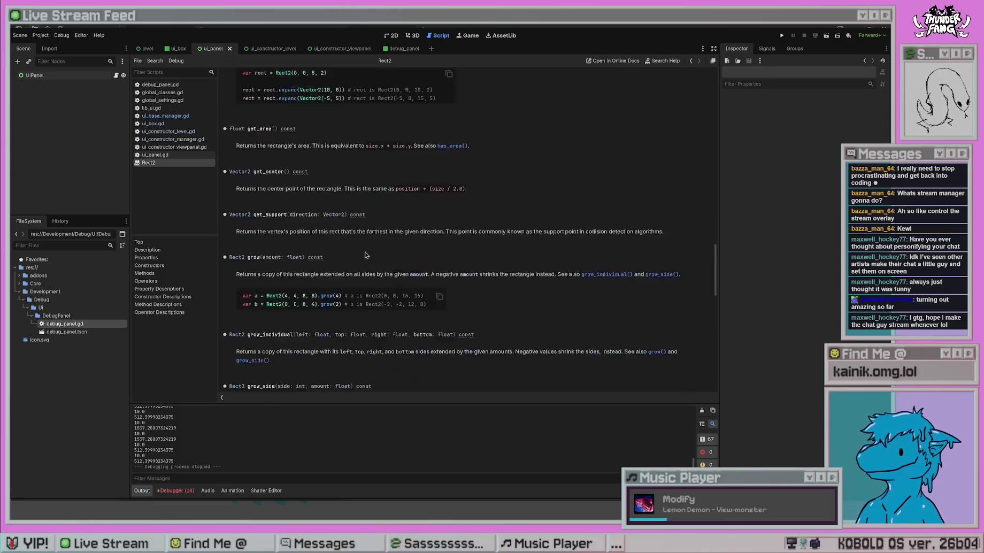
pyautogui.scroll(-2, 366, 255)
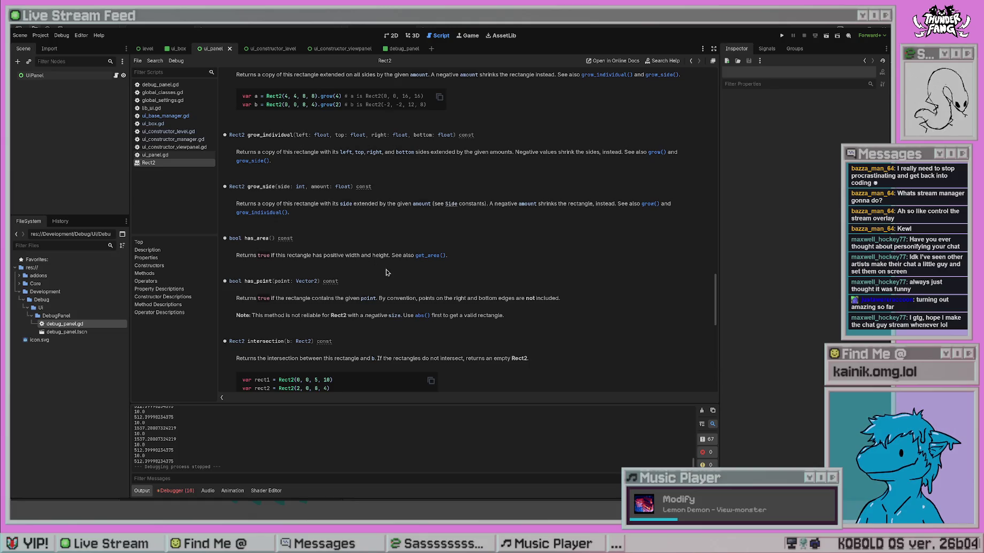
pyautogui.hotkey('alt', 'Left')
pyautogui.click(448, 261)
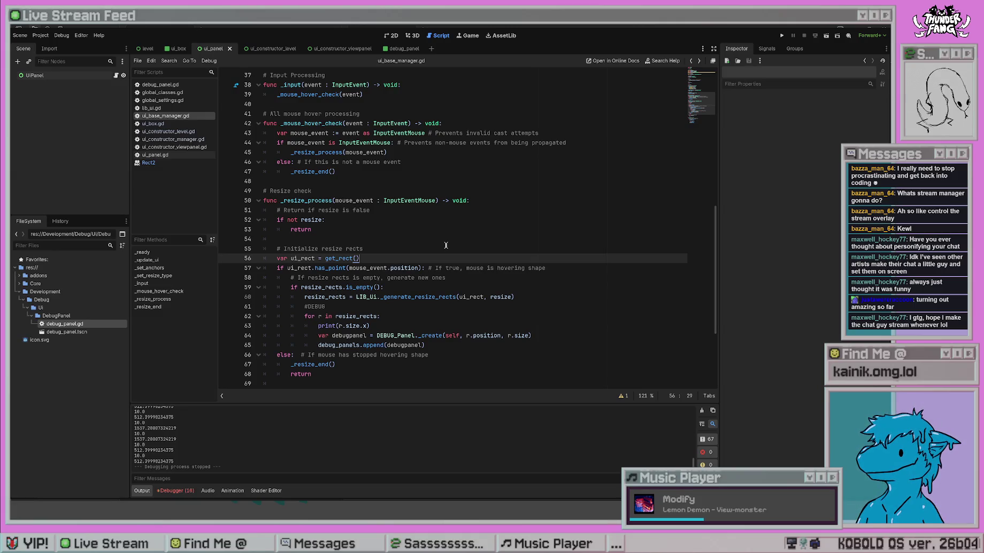
# Add a new if line below the ui_rect line, drafting a mouse_event.position.x condition
pyautogui.press('Down')
pyautogui.hotkey('ctrl', 'Right')
pyautogui.hotkey('ctrl', 'Right')
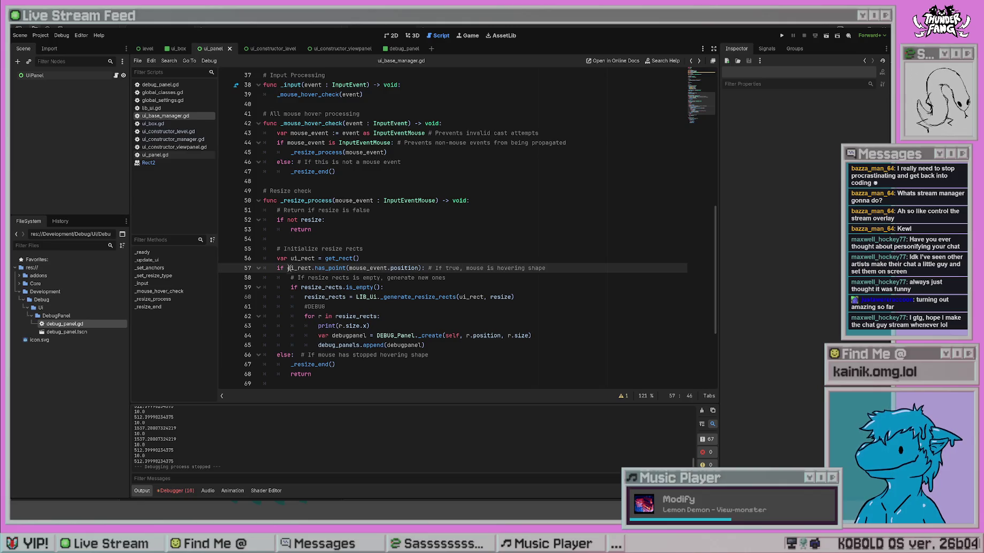
pyautogui.click(381, 257)
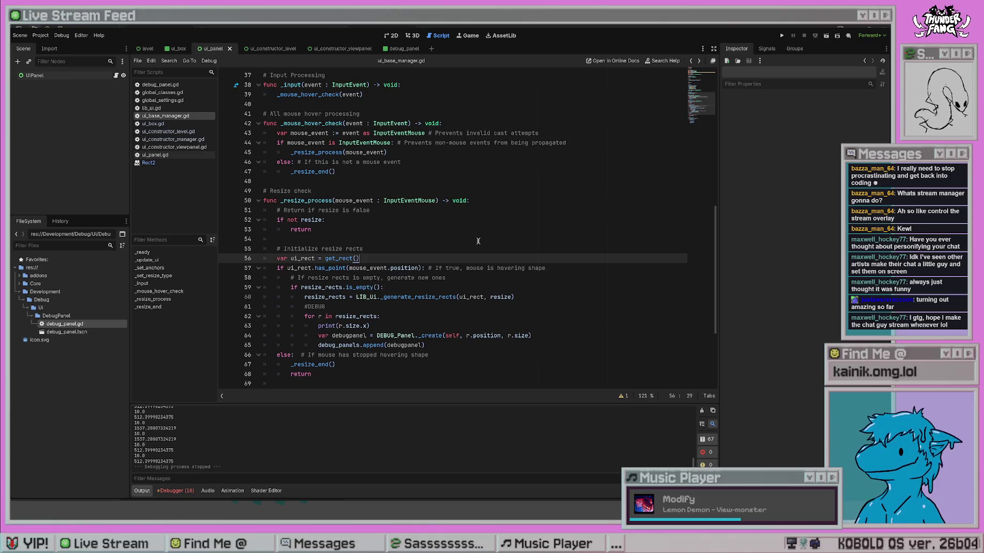
pyautogui.press('Return')
pyautogui.write('if')
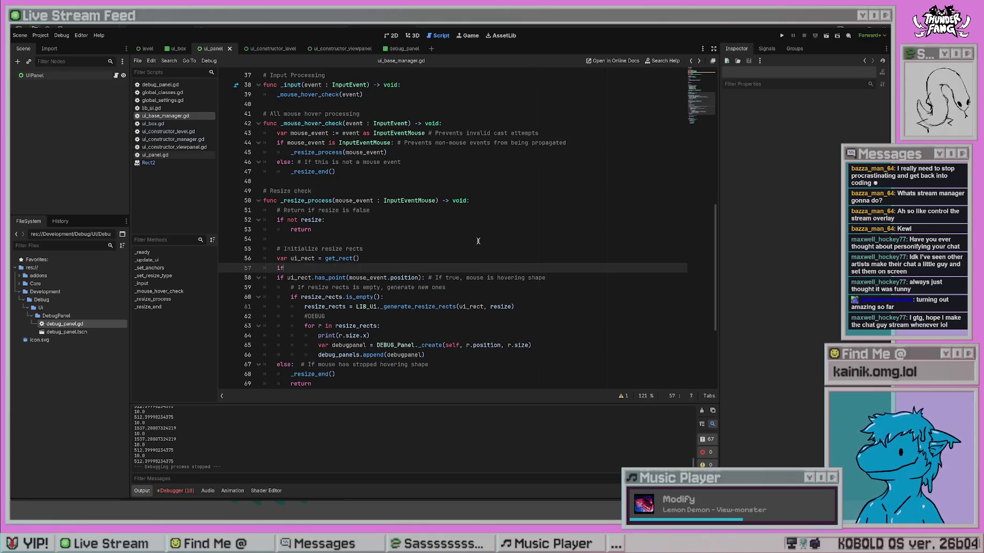
pyautogui.write(' mouse_e')
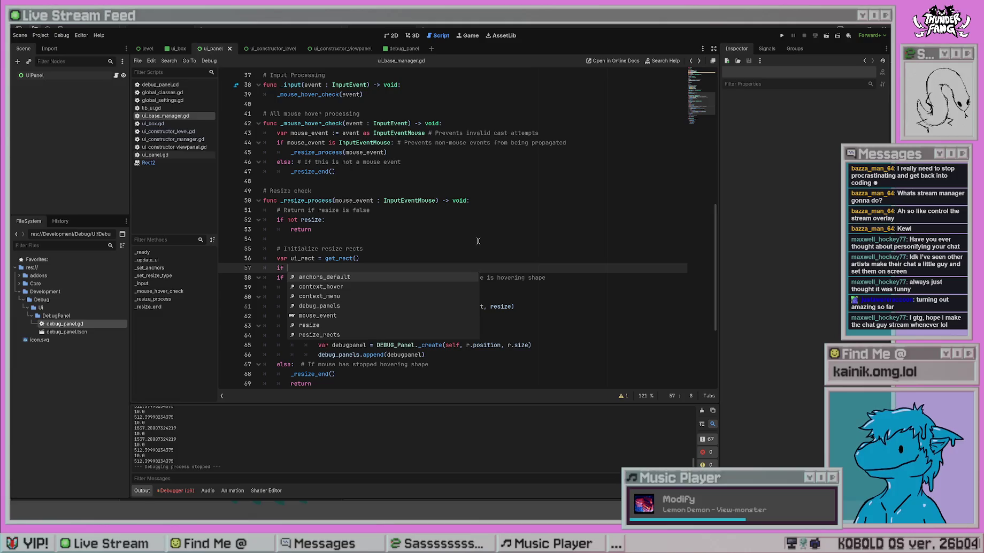
pyautogui.press('Return')
pyautogui.write('.')
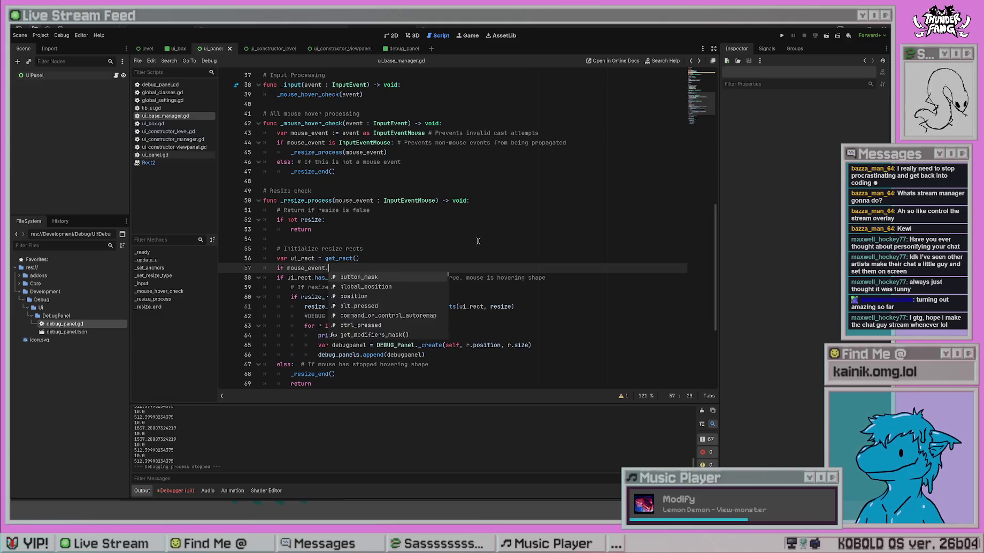
pyautogui.write('position.x')
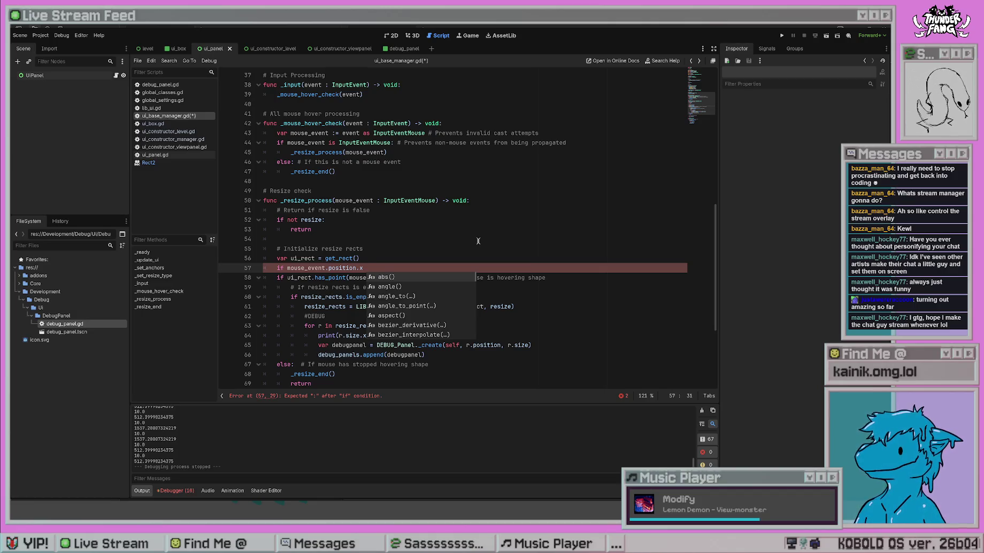
pyautogui.write('-')
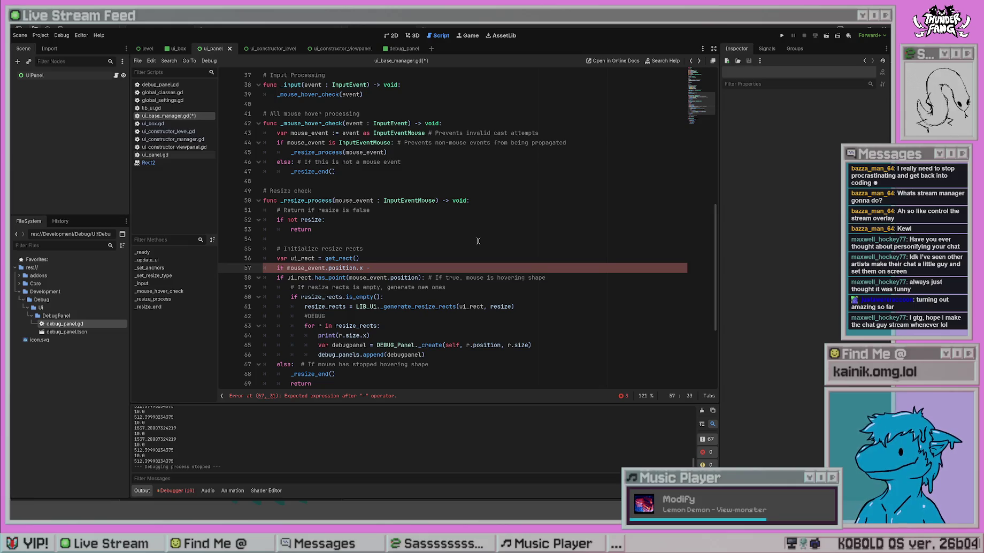
pyautogui.press('BackSpace')
pyautogui.press('BackSpace')
pyautogui.press('BackSpace')
pyautogui.write('if ui_rect.')
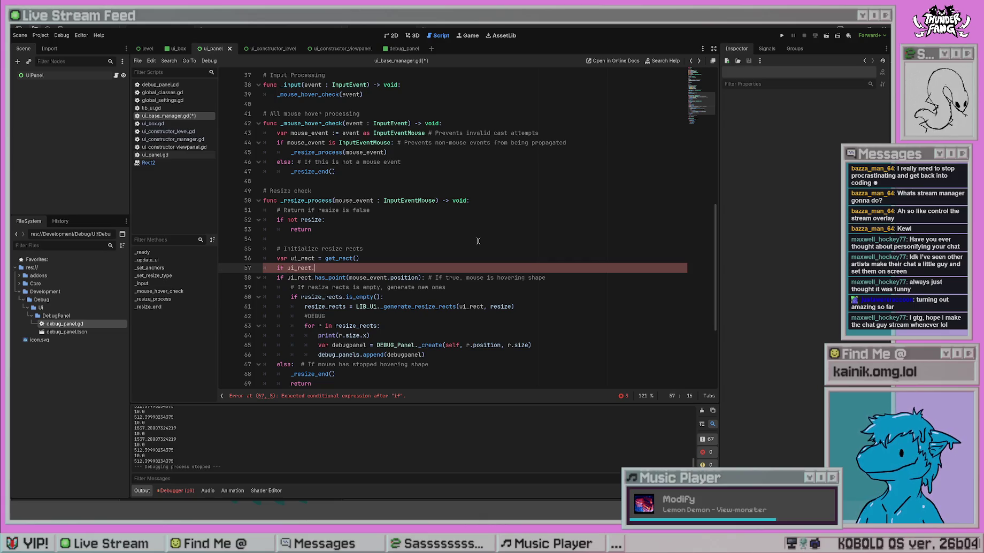
# Write get_center() + ui_rect.size.x compared against ui_rect.get_center() in the condition
pyautogui.write('get_c')
pyautogui.press('Return')
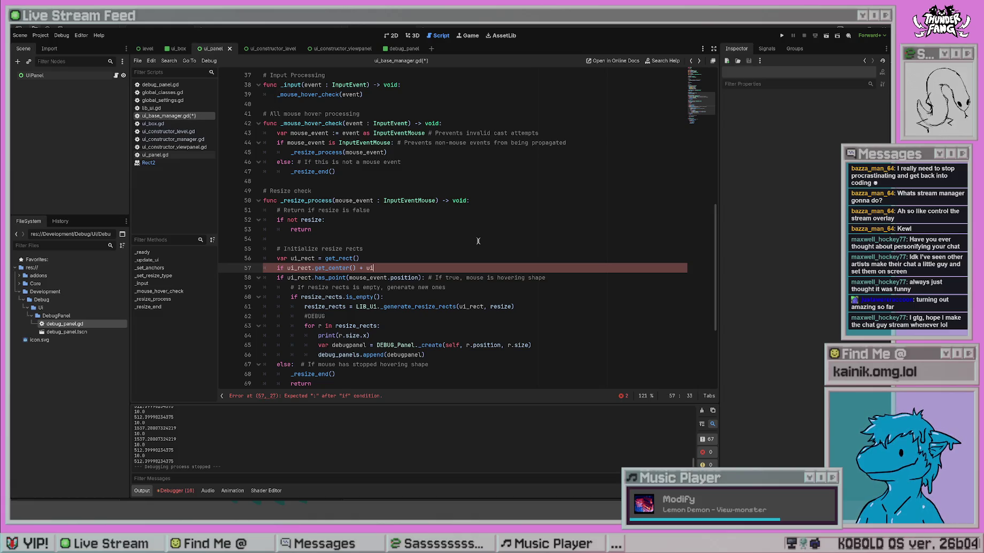
pyautogui.write('_rect.')
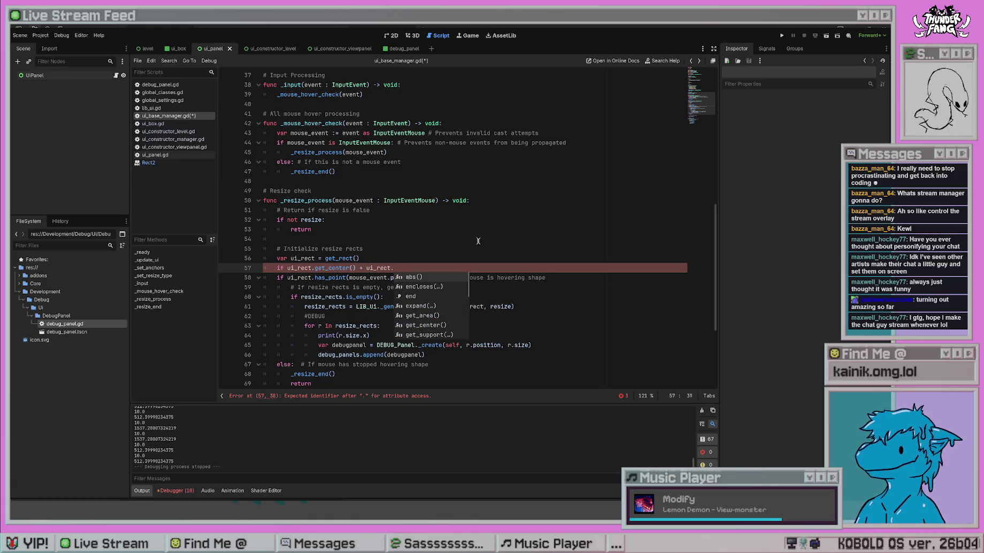
pyautogui.write('get')
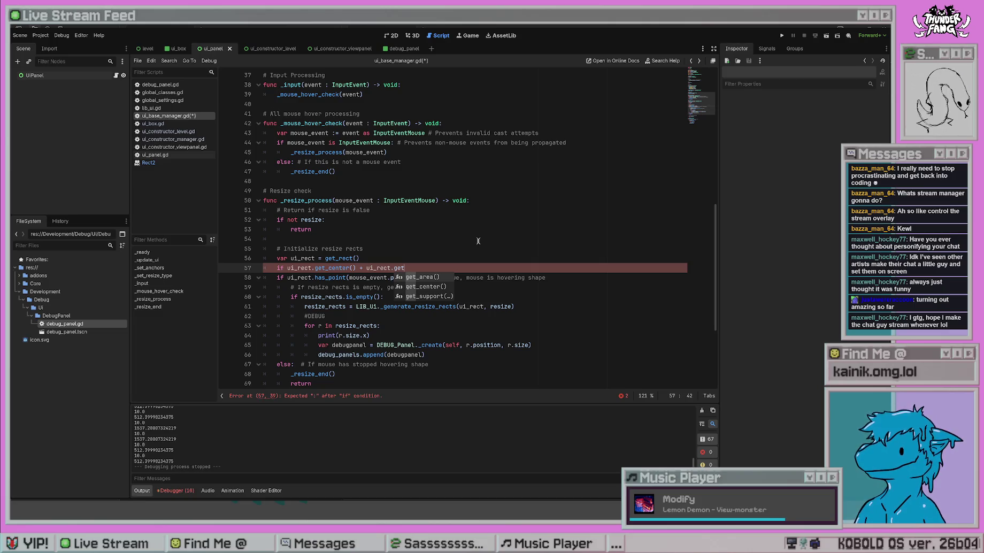
pyautogui.press('Down')
pyautogui.press('Up')
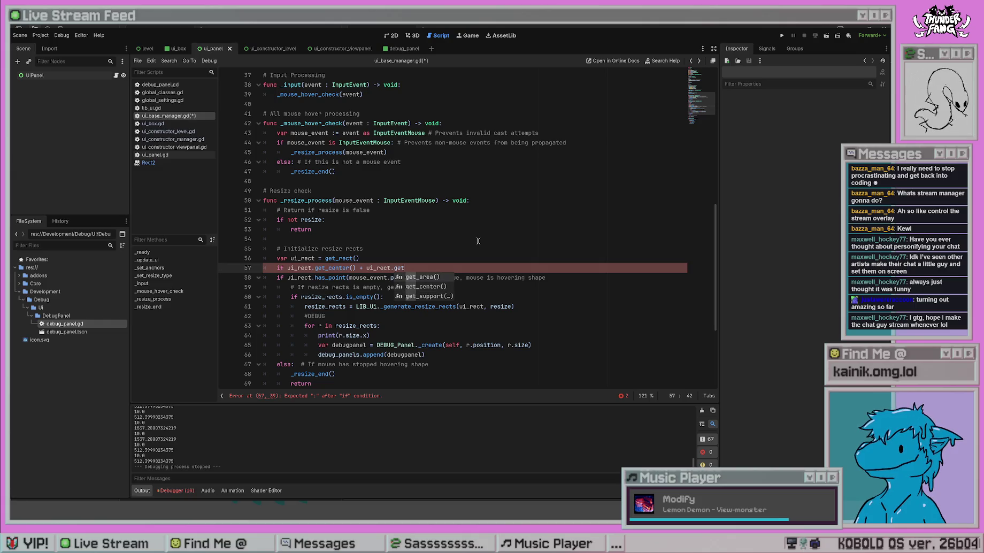
pyautogui.press('BackSpace')
pyautogui.press('BackSpace')
pyautogui.press('BackSpace')
pyautogui.write('size.x')
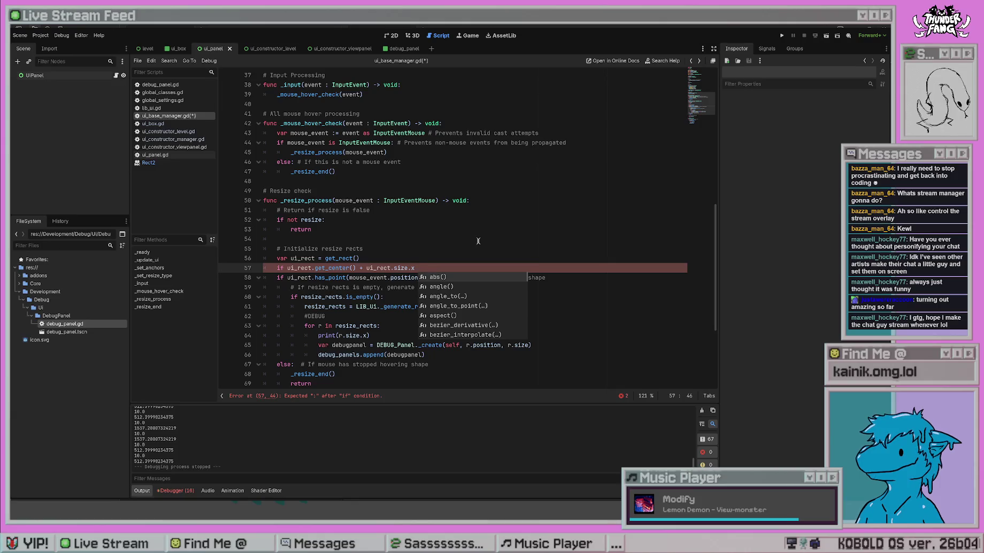
pyautogui.write(' > ')
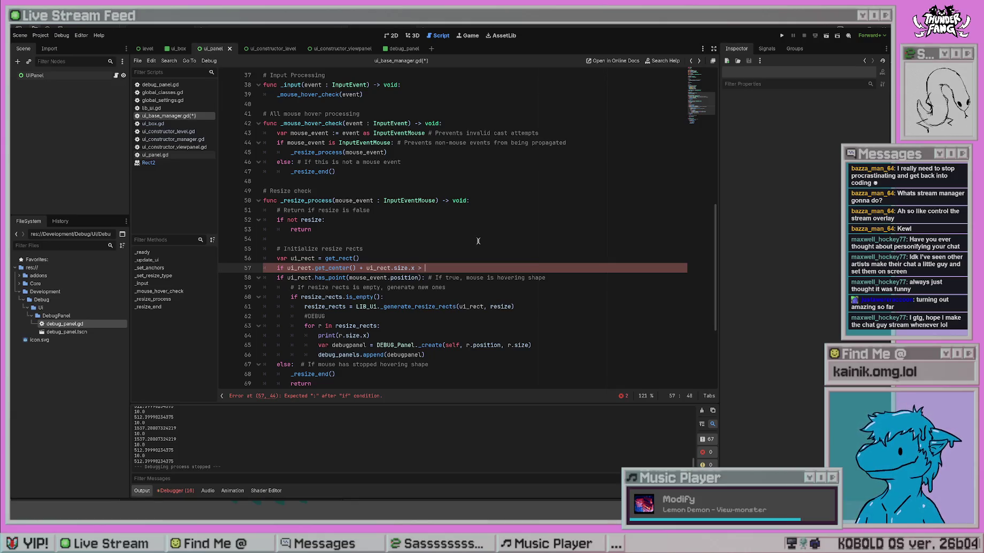
pyautogui.write(' ui_rec')
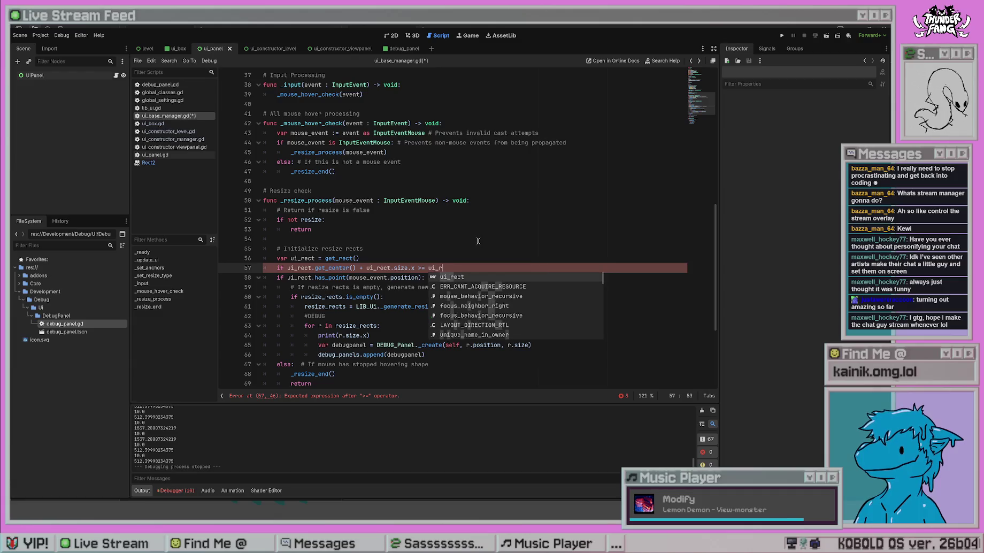
pyautogui.write('t.get')
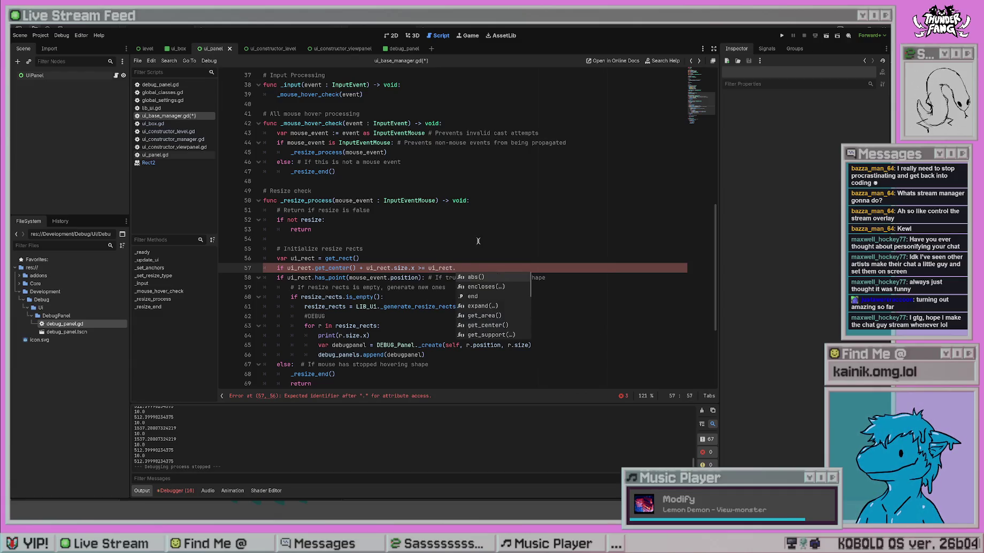
pyautogui.press('Down')
pyautogui.press('Return')
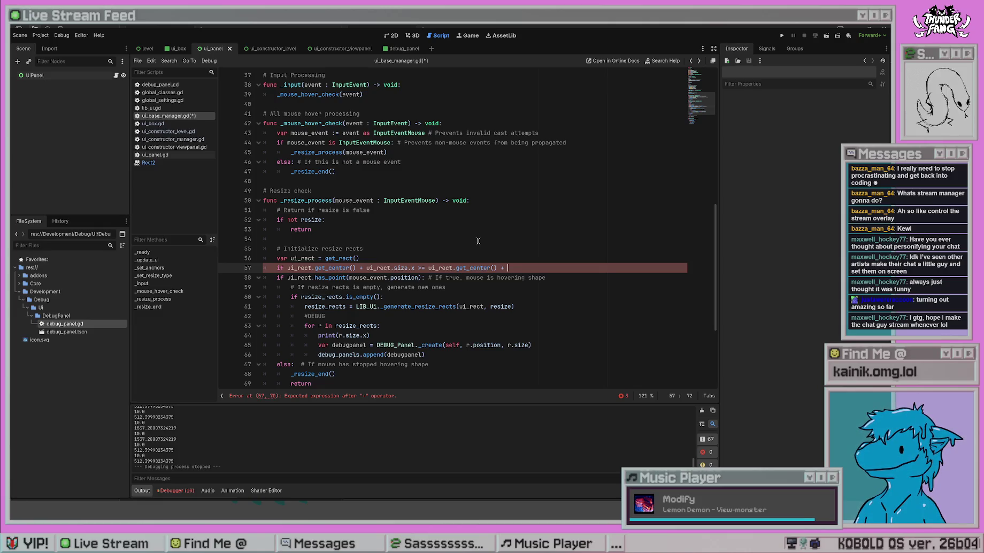
# Add mouse_event.position.x to the right-hand side of the comparison
pyautogui.write('ui_')
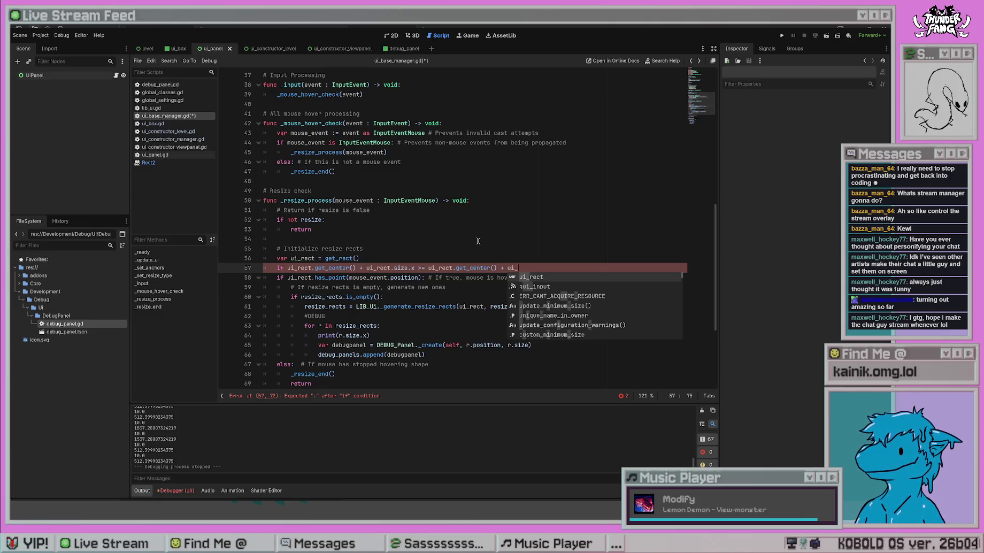
pyautogui.press('Return')
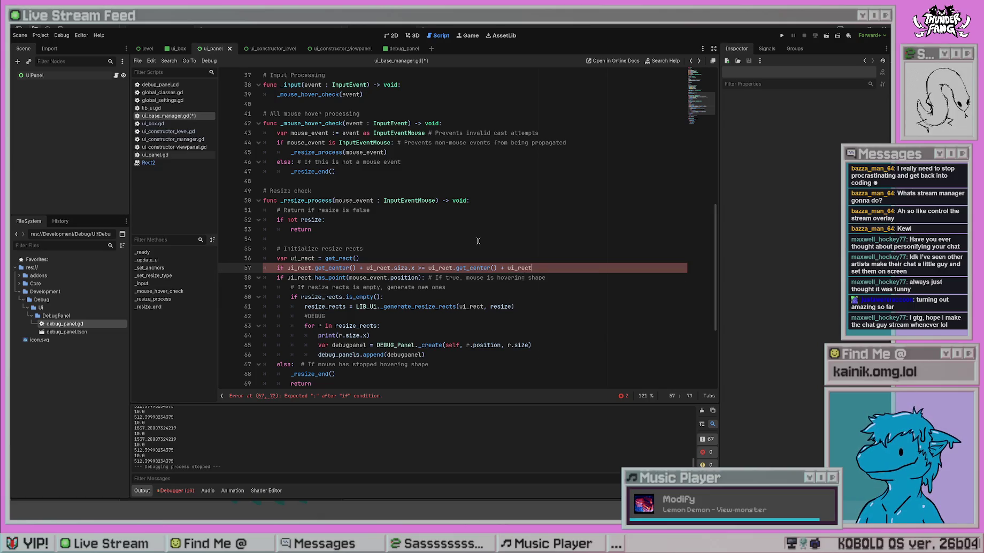
pyautogui.write('s')
pyautogui.press('BackSpace')
pyautogui.press('BackSpace')
pyautogui.press('BackSpace')
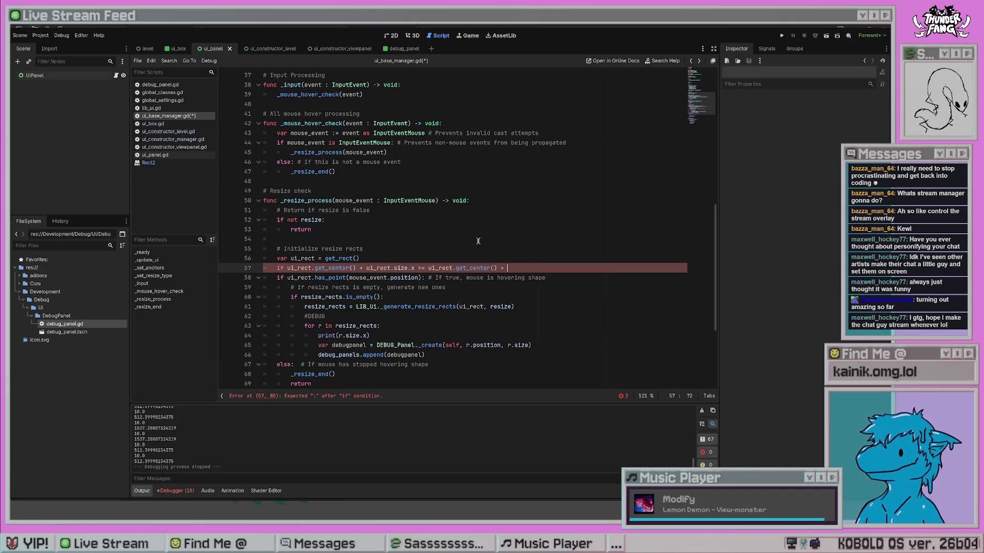
pyautogui.write('mous')
pyautogui.press('Return')
pyautogui.write('.pos')
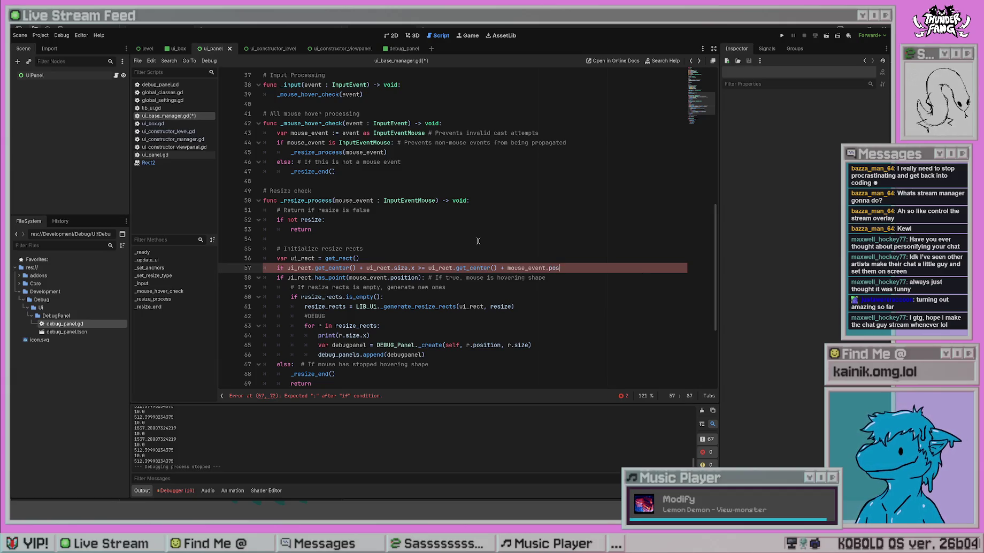
pyautogui.write('ition.x')
# Append .x after both get_center() calls using multiple carets
pyautogui.click(484, 250)
pyautogui.click(497, 268)
pyautogui.write('x')
pyautogui.click(419, 237)
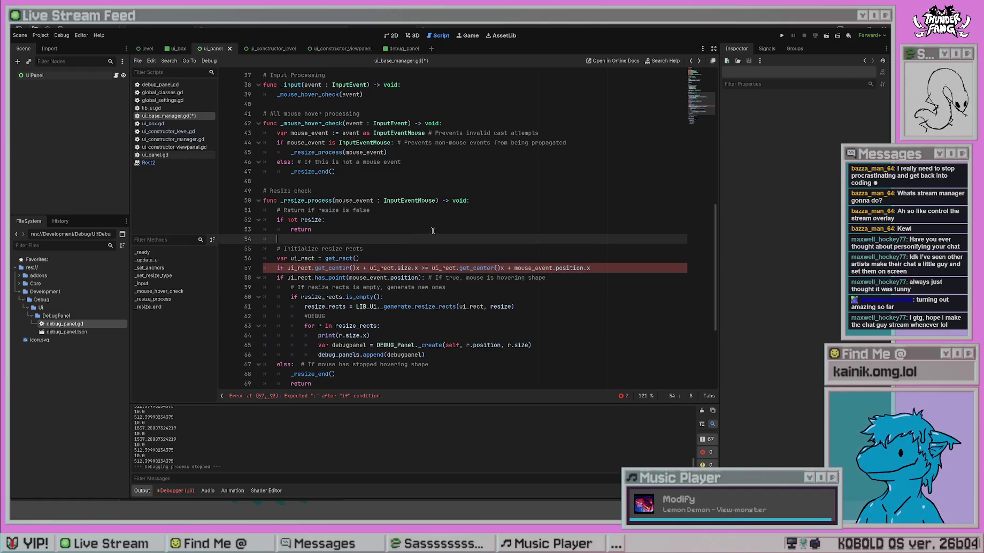
pyautogui.click(498, 266)
pyautogui.write('.')
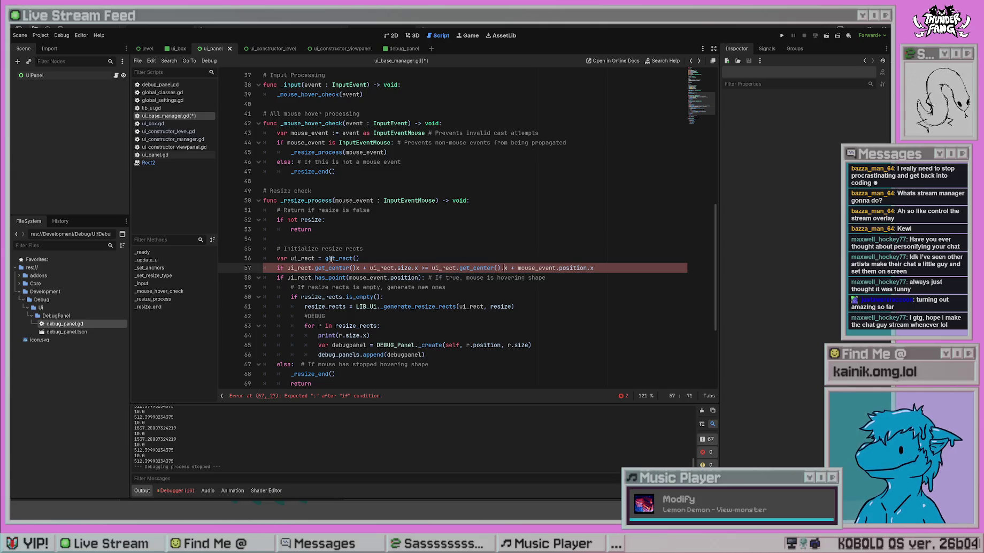
pyautogui.click(356, 267)
pyautogui.write('.')
# End the condition with a colon, comment out the old has_point check, and save
pyautogui.click(408, 238)
pyautogui.click(606, 263)
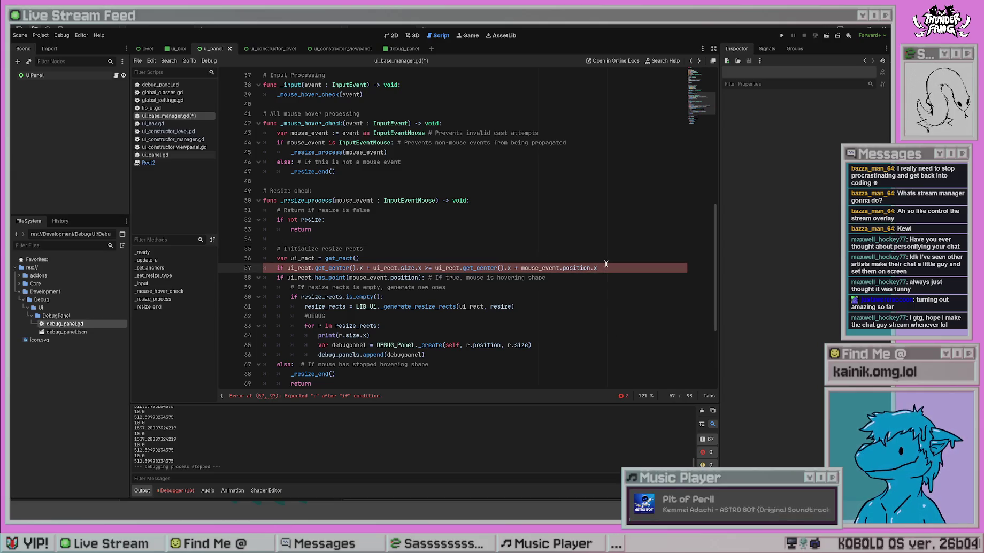
pyautogui.write(':')
pyautogui.click(279, 275)
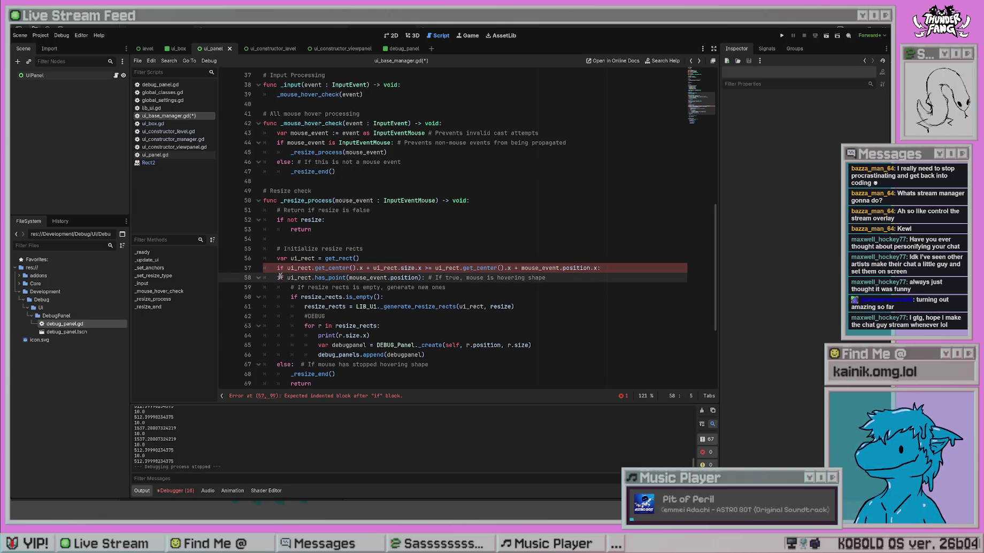
pyautogui.write('#')
pyautogui.click(501, 213)
pyautogui.hotkey('ctrl', 's')
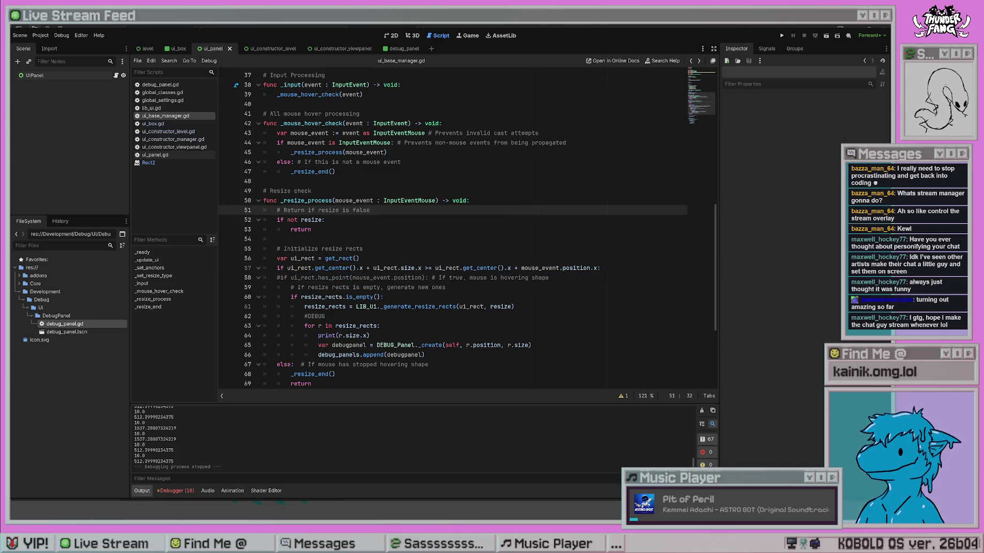
pyautogui.press('F5')
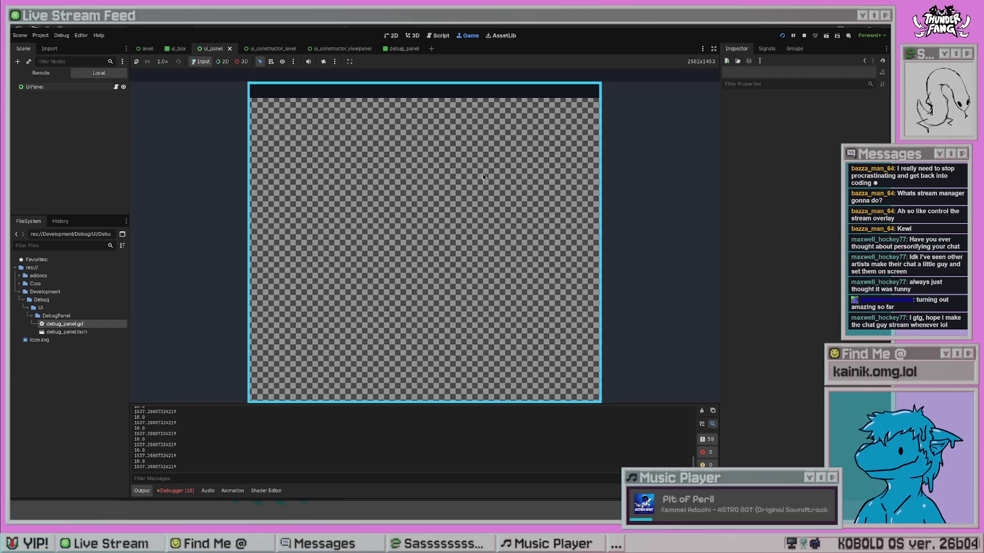
pyautogui.press('F8')
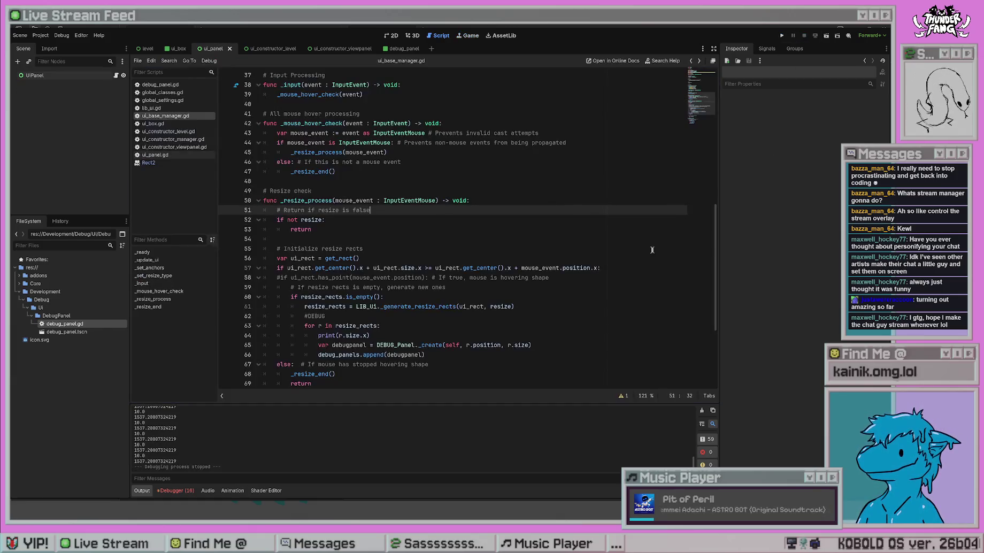
pyautogui.click(603, 250)
pyautogui.click(520, 199)
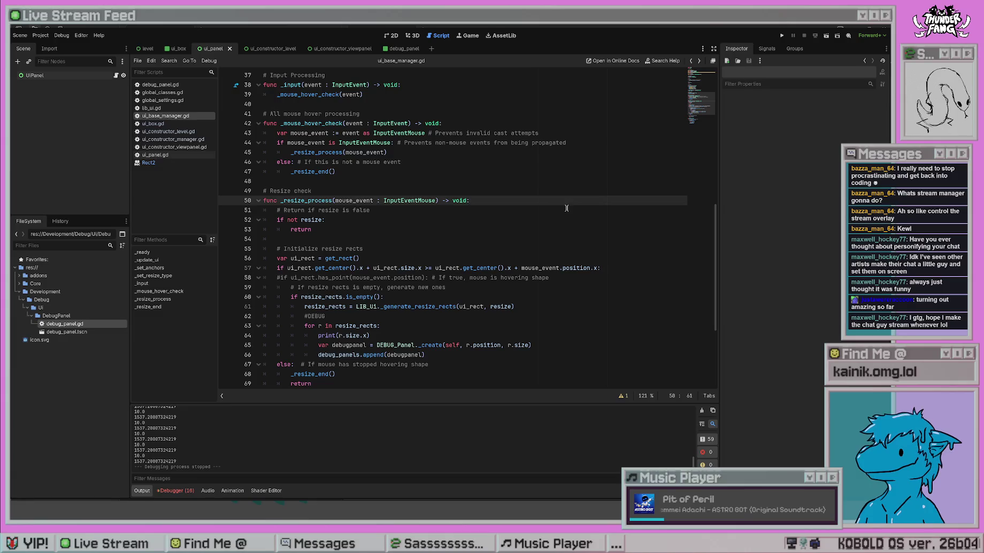
pyautogui.click(525, 207)
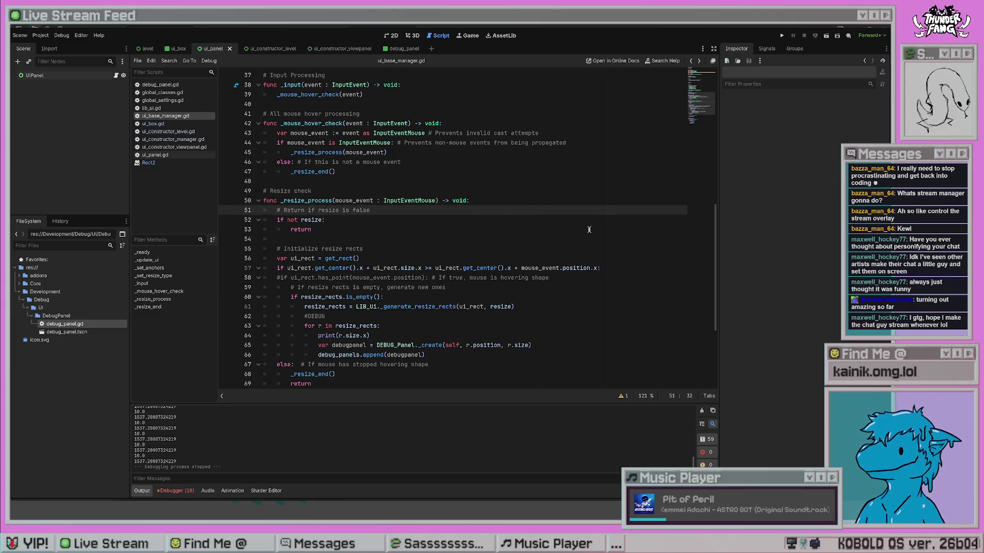
pyautogui.moveTo(597, 268); pyautogui.dragTo(287, 268)
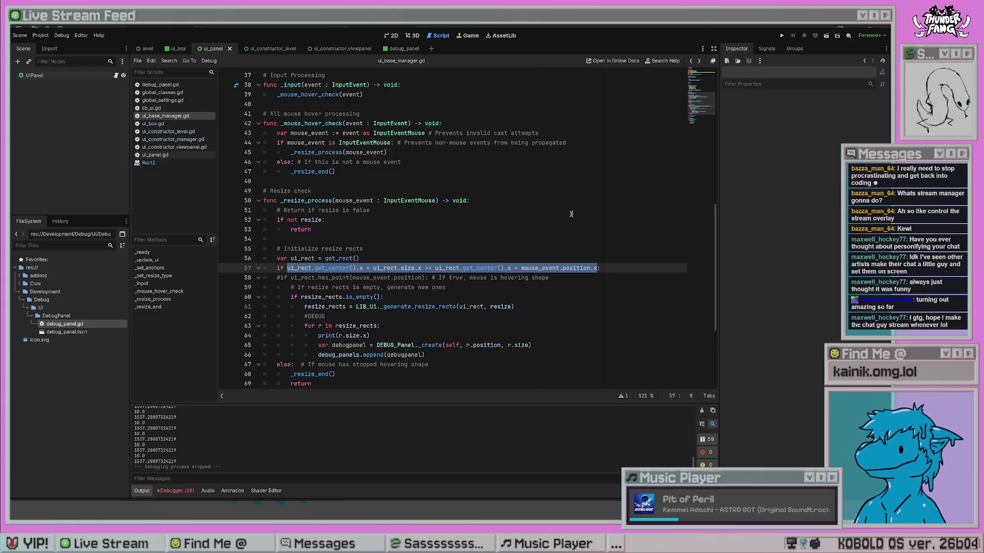
# Delete the get_center condition, restore has_point, and add + ui_rect.position to mouse_event.position
pyautogui.press('BackSpace')
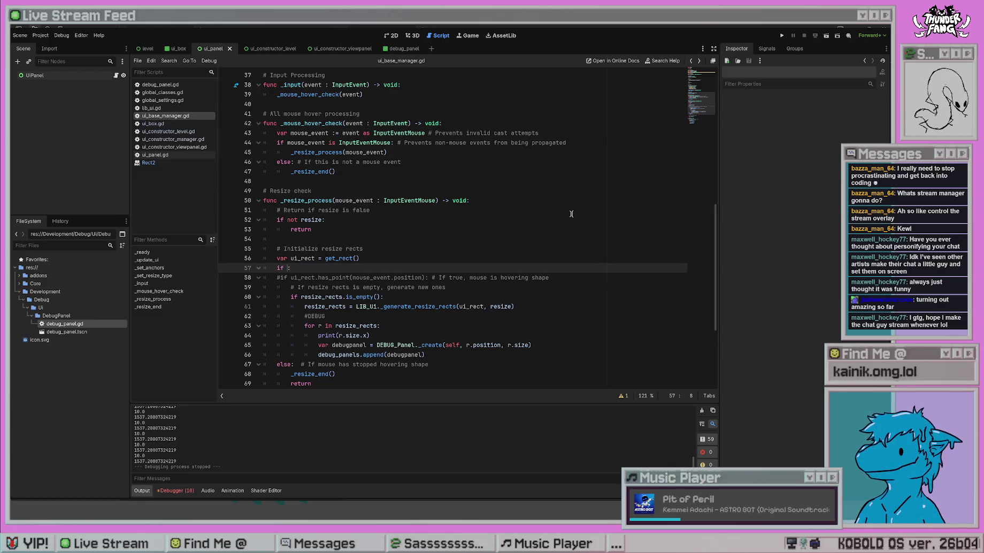
pyautogui.press('BackSpace')
pyautogui.press('BackSpace')
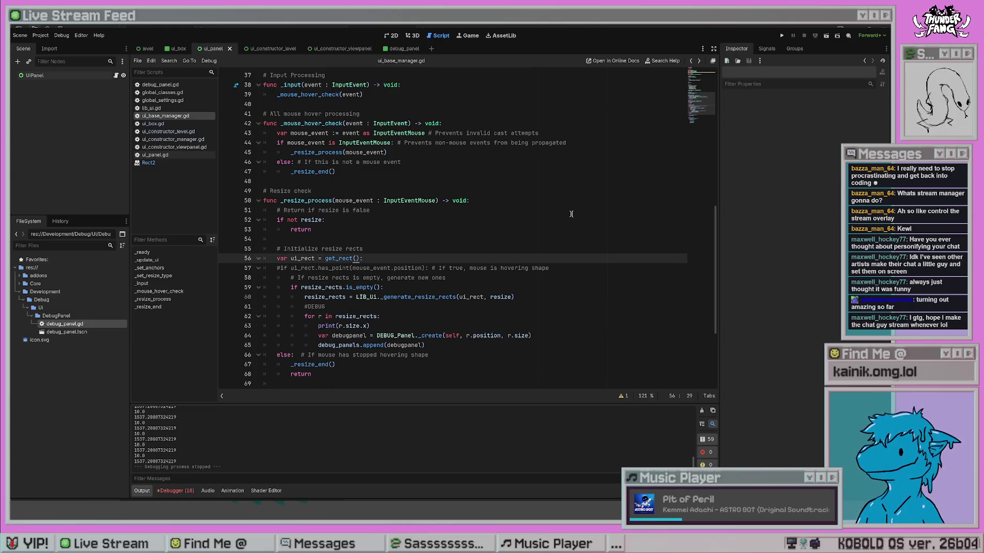
pyautogui.press('BackSpace')
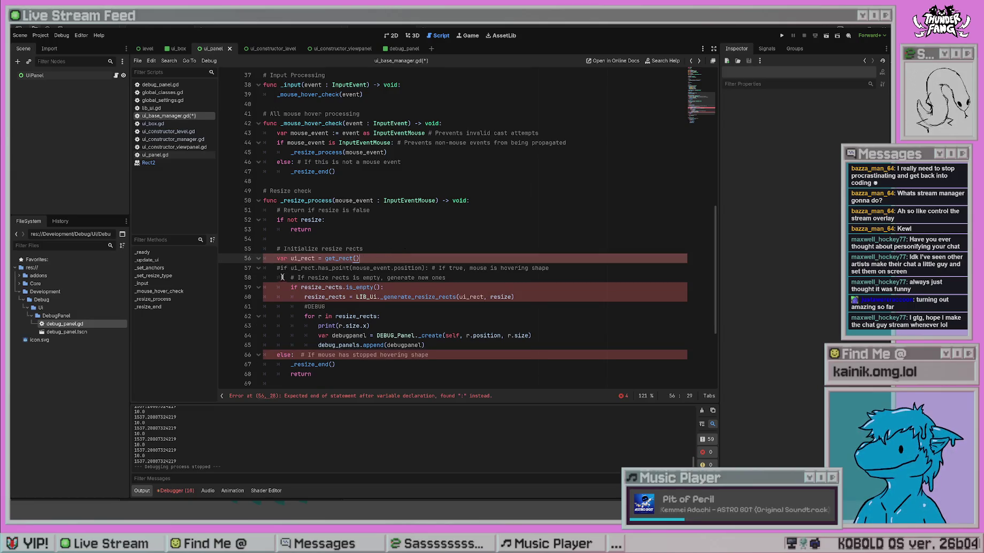
pyautogui.hotkey('ctrl', 'z')
pyautogui.hotkey('ctrl', 'z')
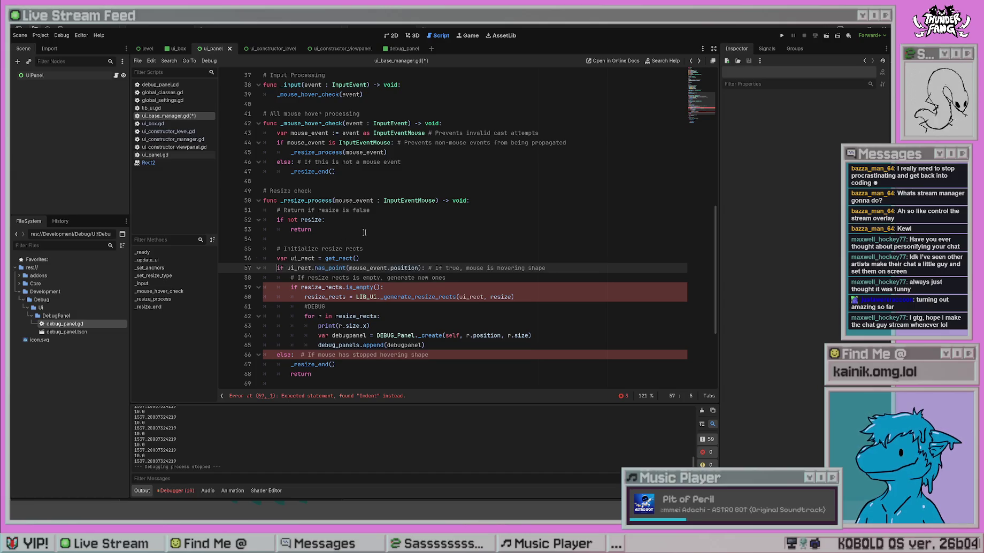
pyautogui.click(445, 243)
pyautogui.click(421, 268)
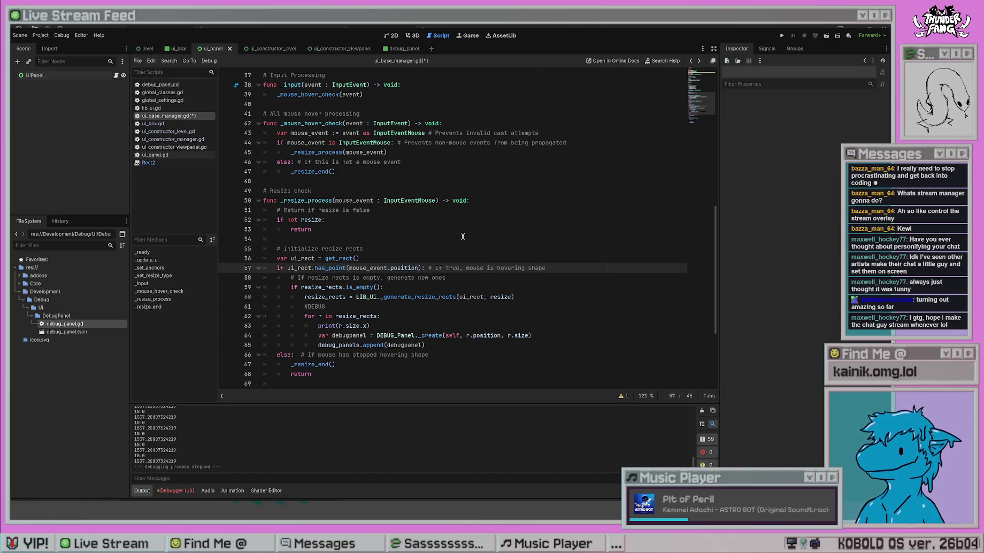
pyautogui.write('+ ')
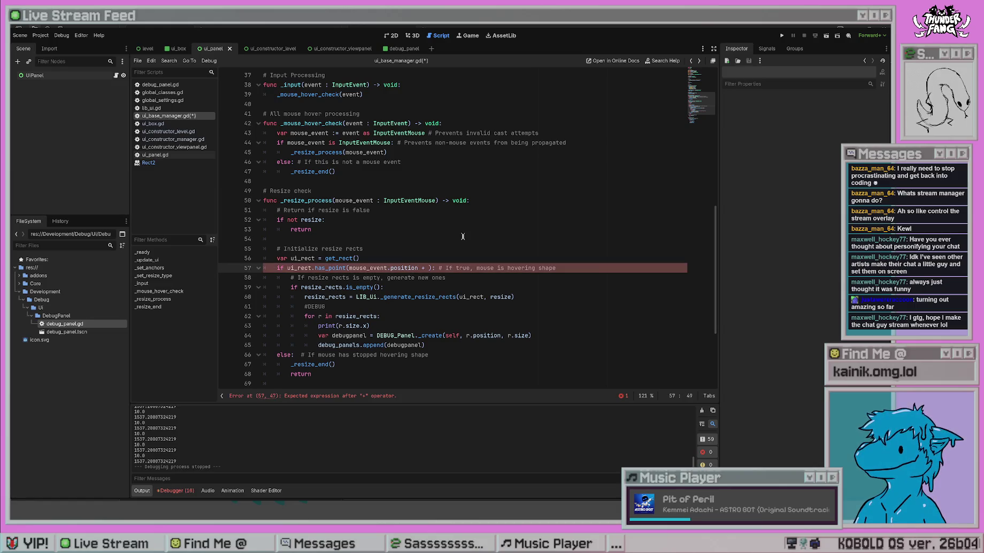
pyautogui.write('ui_rect.p')
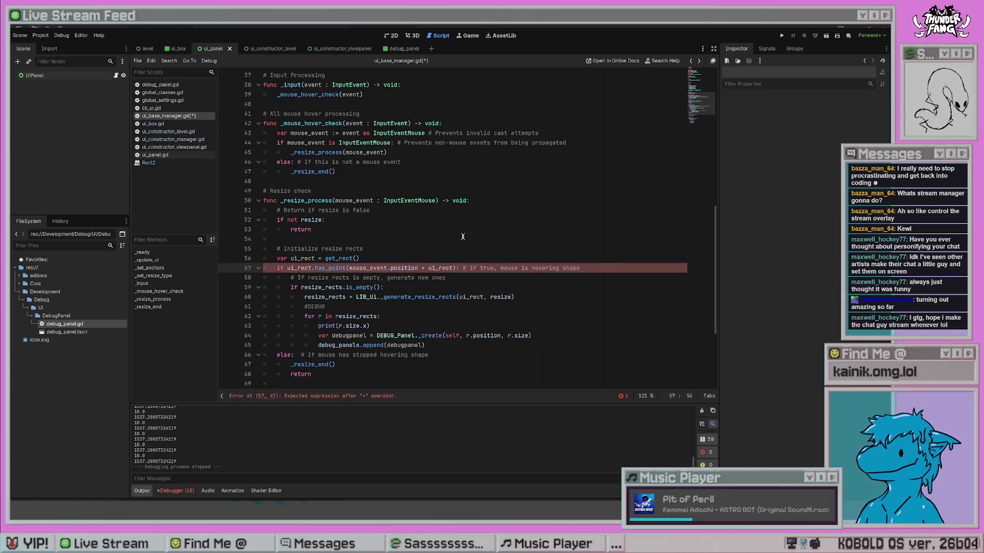
pyautogui.press('Return')
# Save the script and test-run the game with the offset hover check
pyautogui.click(463, 236)
pyautogui.hotkey('ctrl', 's')
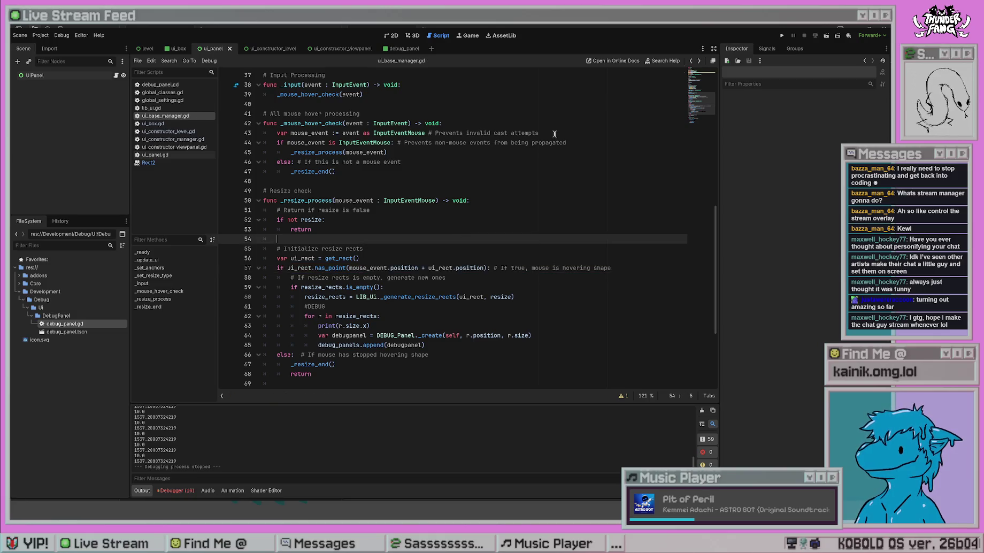
pyautogui.click(781, 35)
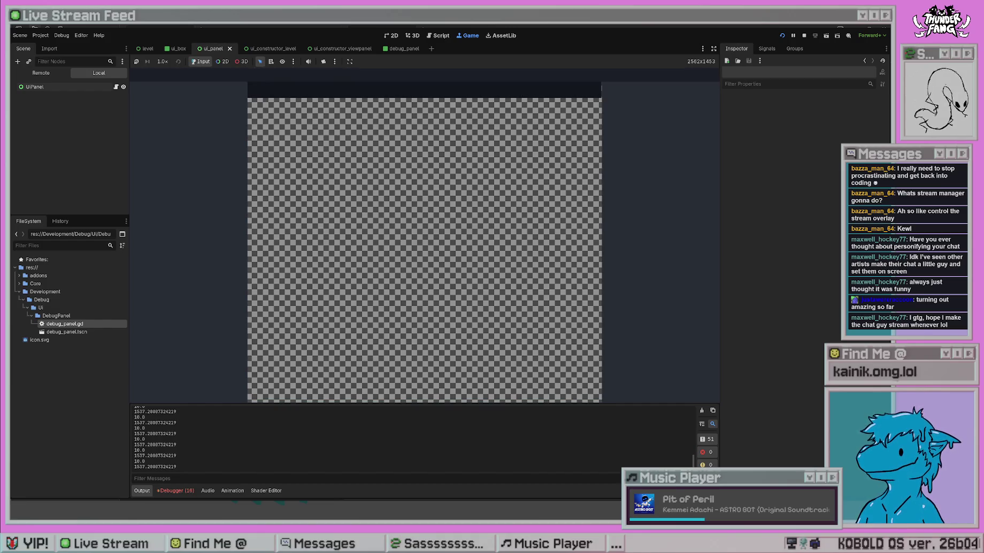
pyautogui.press('F8')
pyautogui.press('Down')
pyautogui.press('Down')
pyautogui.press('Down')
pyautogui.press('Down')
pyautogui.press('Down')
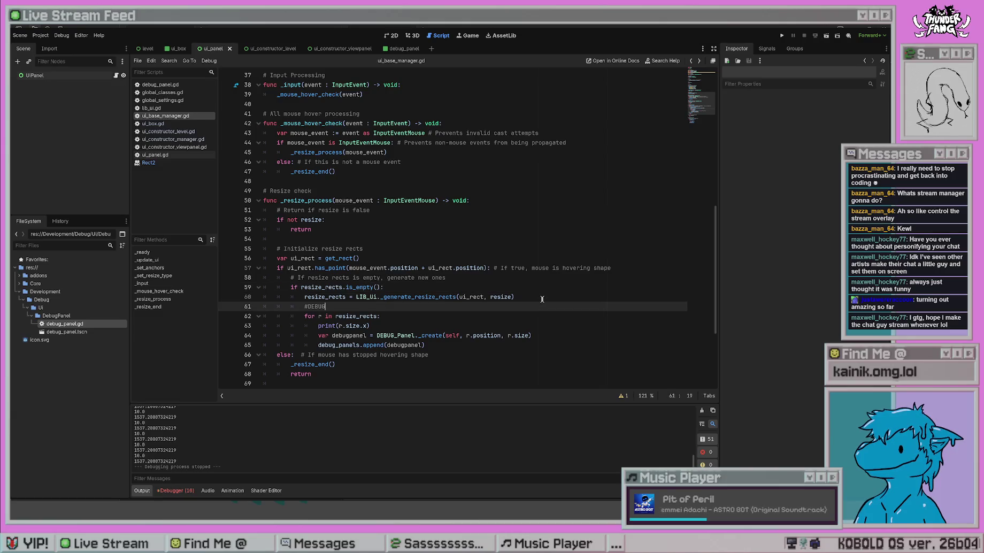
# Delete ' + ui_rect.position' from line 57, test-run the game, and return to line 53
pyautogui.moveTo(484, 267); pyautogui.dragTo(421, 267)
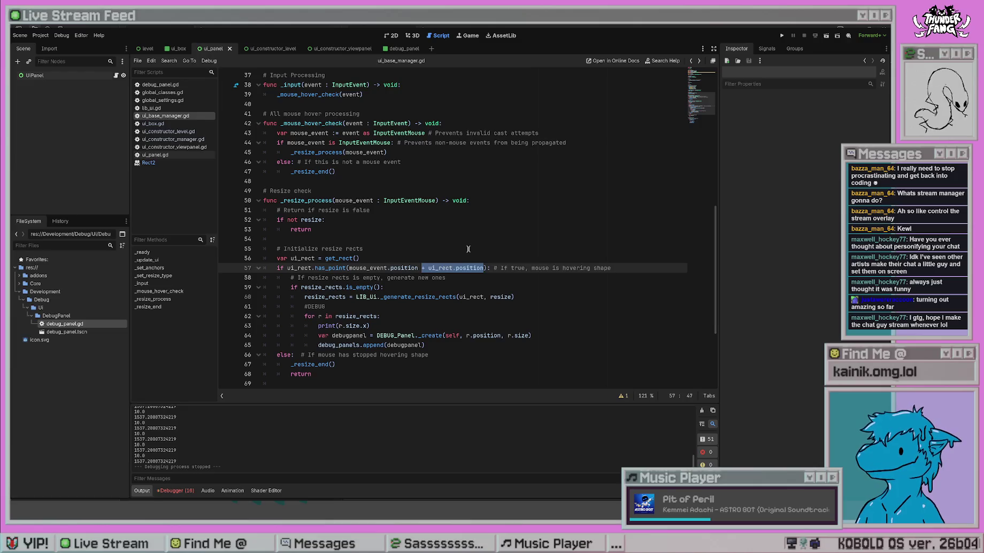
pyautogui.press('BackSpace')
pyautogui.press('BackSpace')
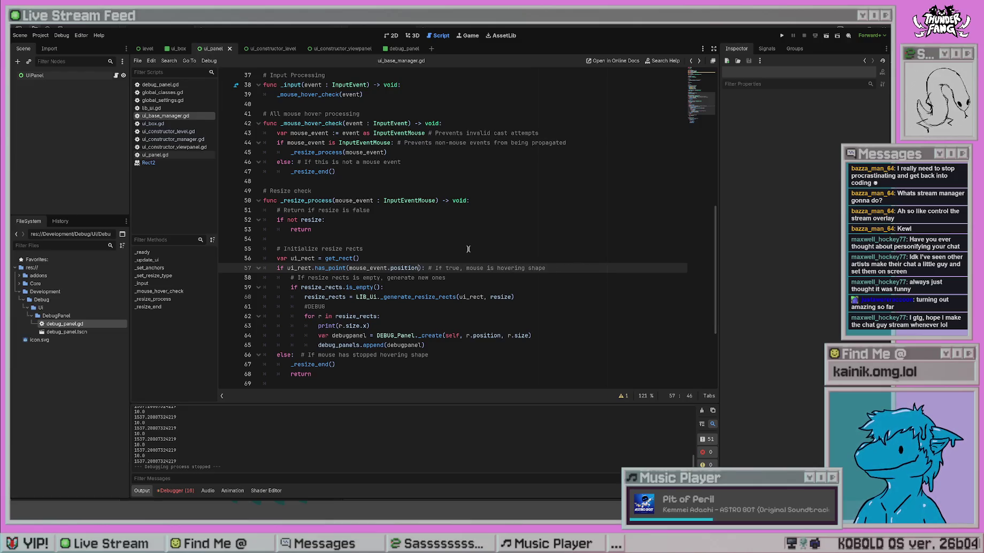
pyautogui.click(782, 35)
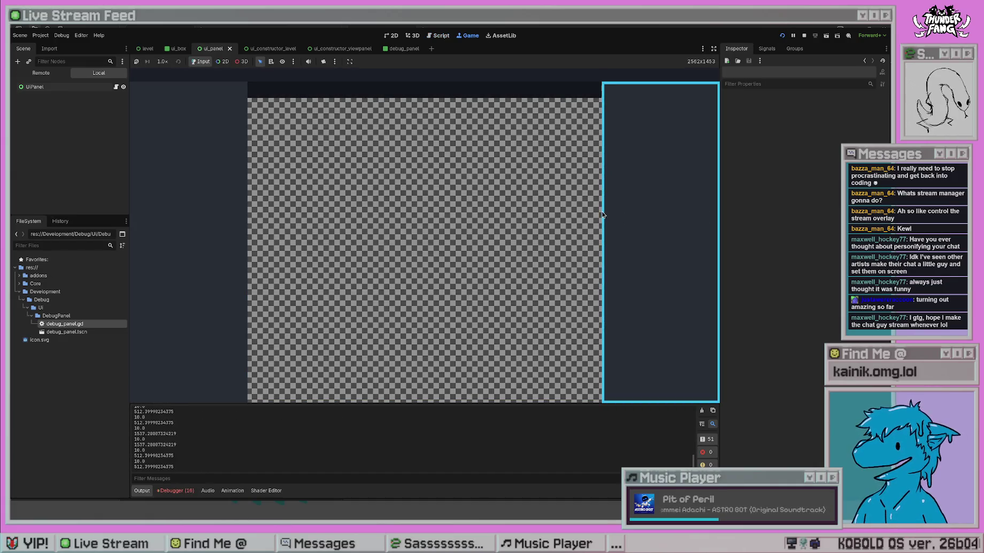
pyautogui.press('F8')
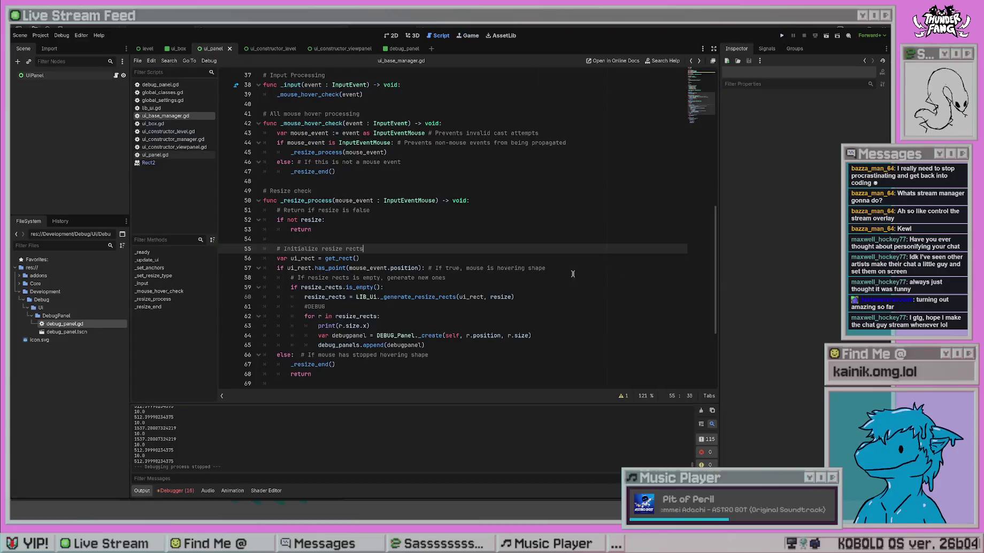
pyautogui.click(500, 306)
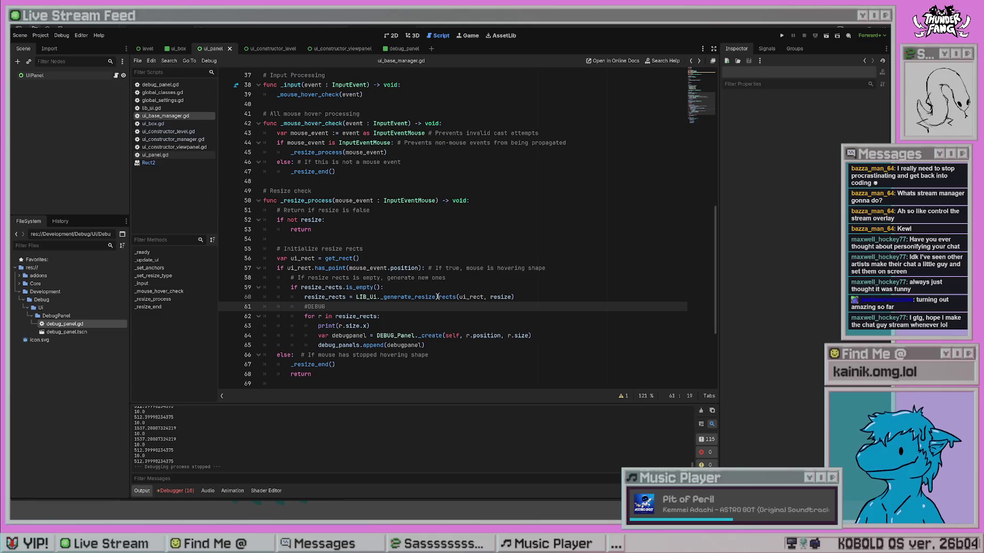
pyautogui.click(459, 250)
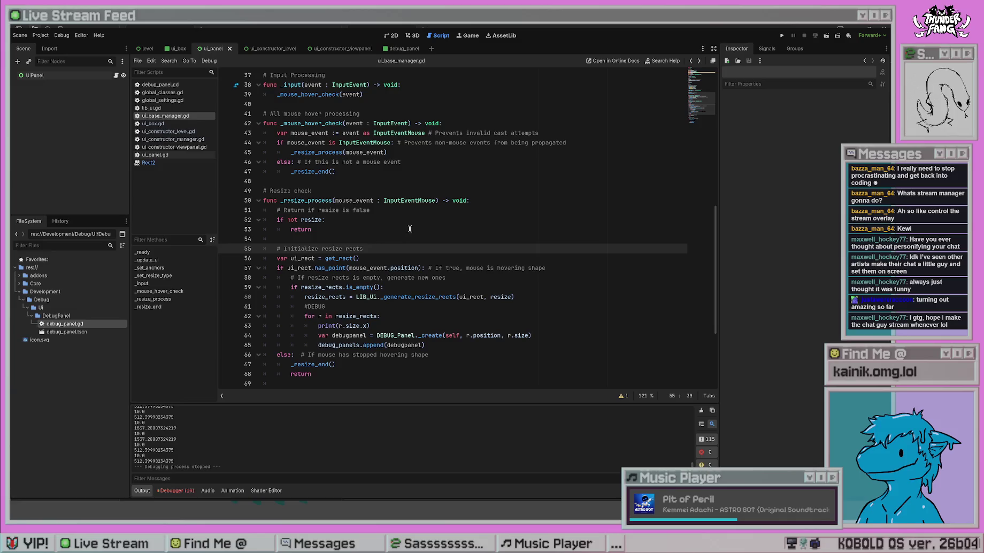
pyautogui.click(410, 229)
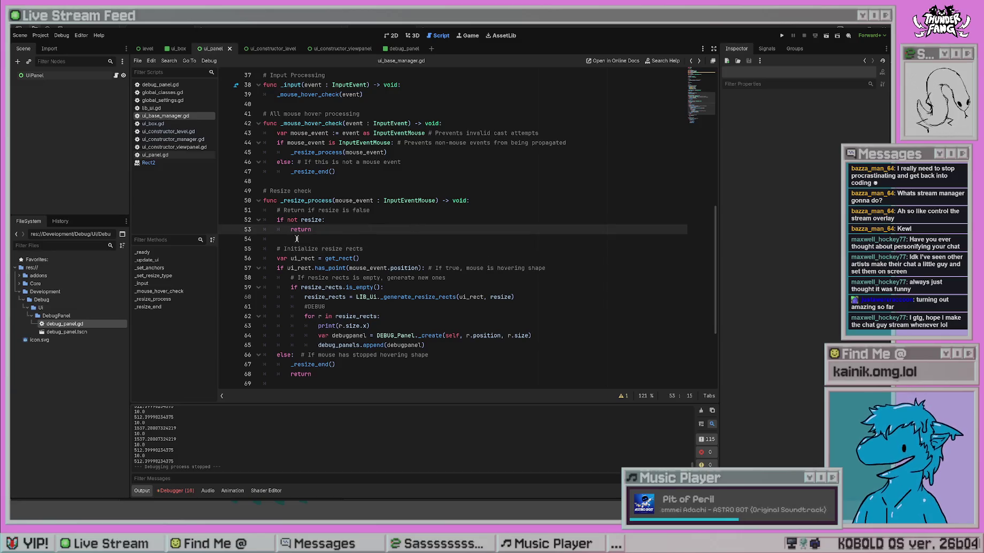